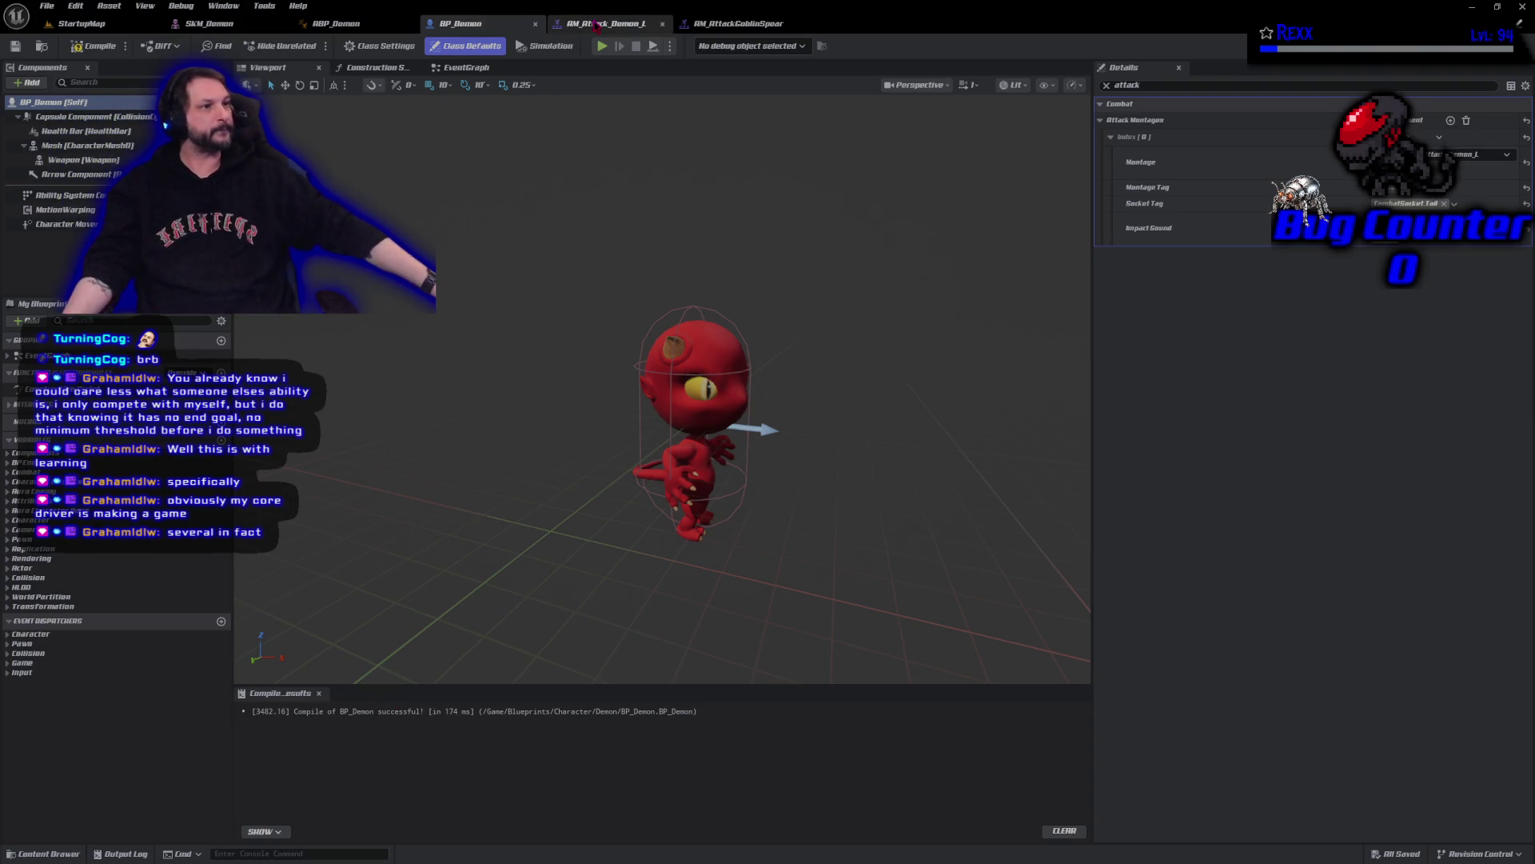
- Bring up the AM_Attack_Demon_L montage and play a few frames of its preview before pausing
left_click(601, 23)
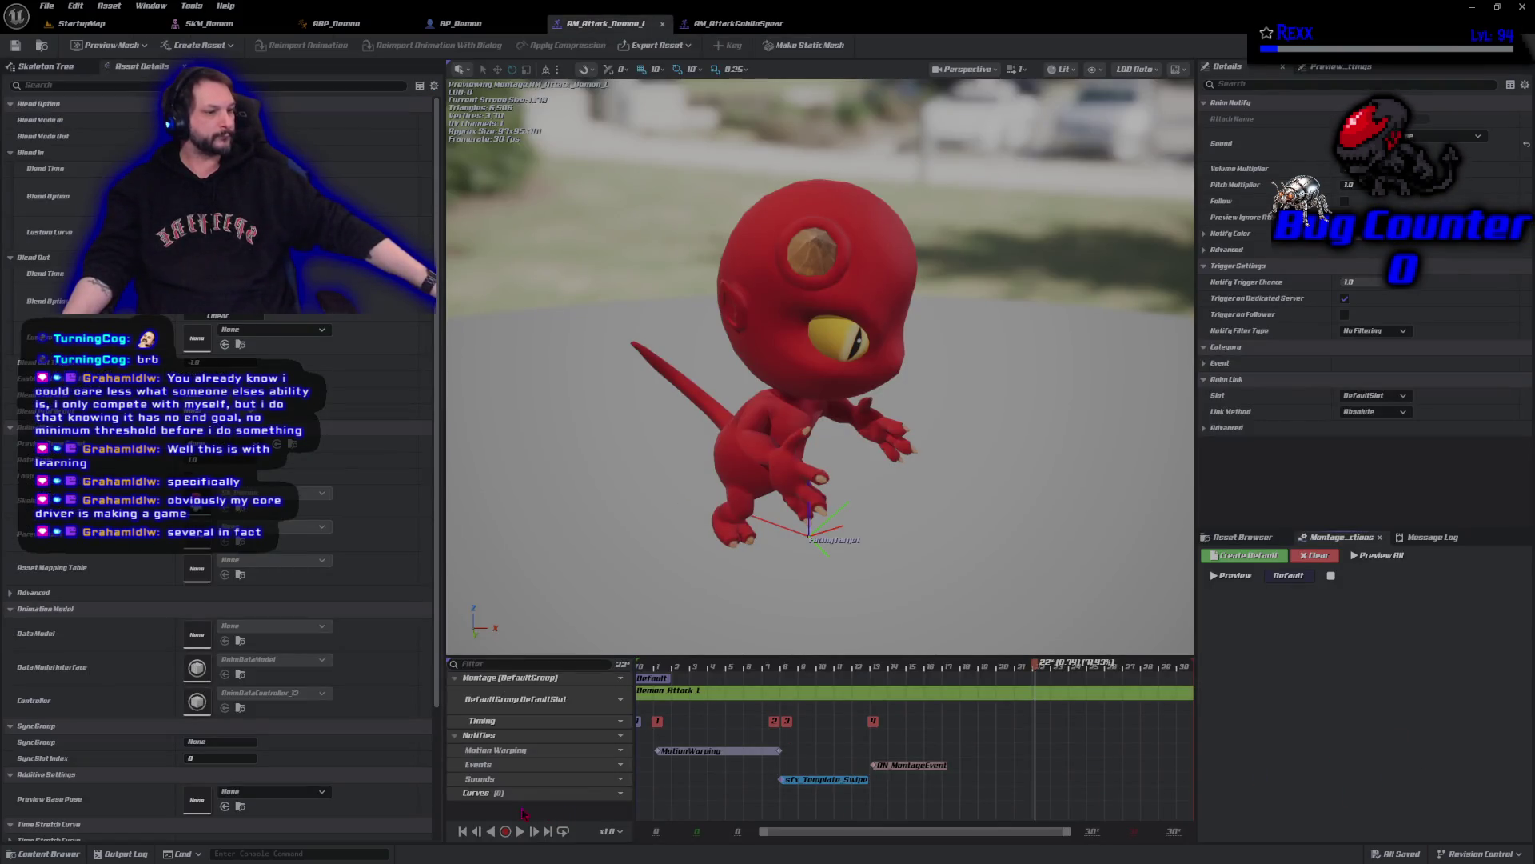
left_click(520, 832)
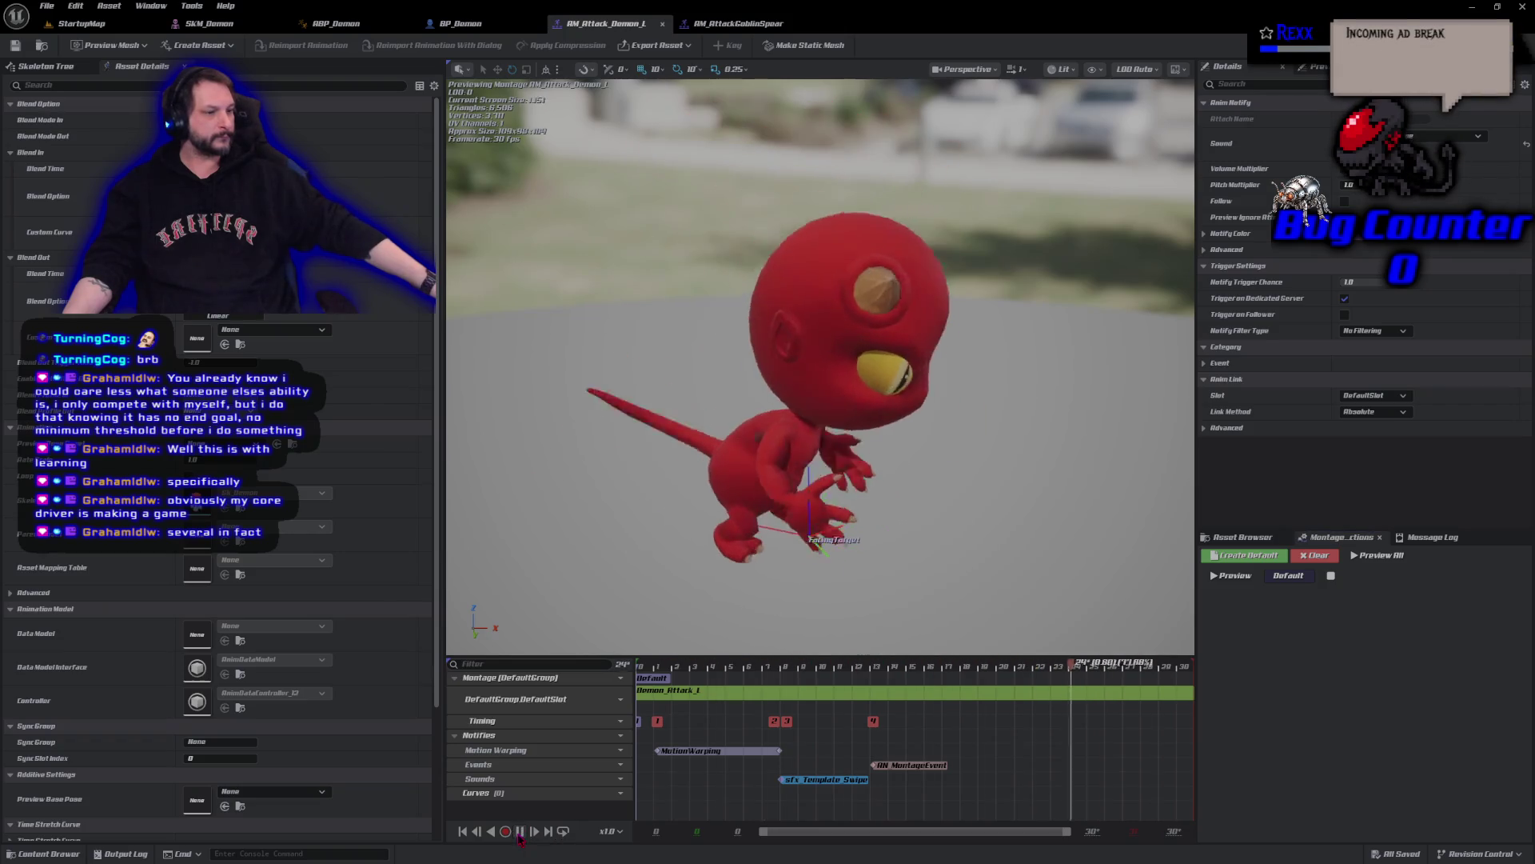
left_click(520, 832)
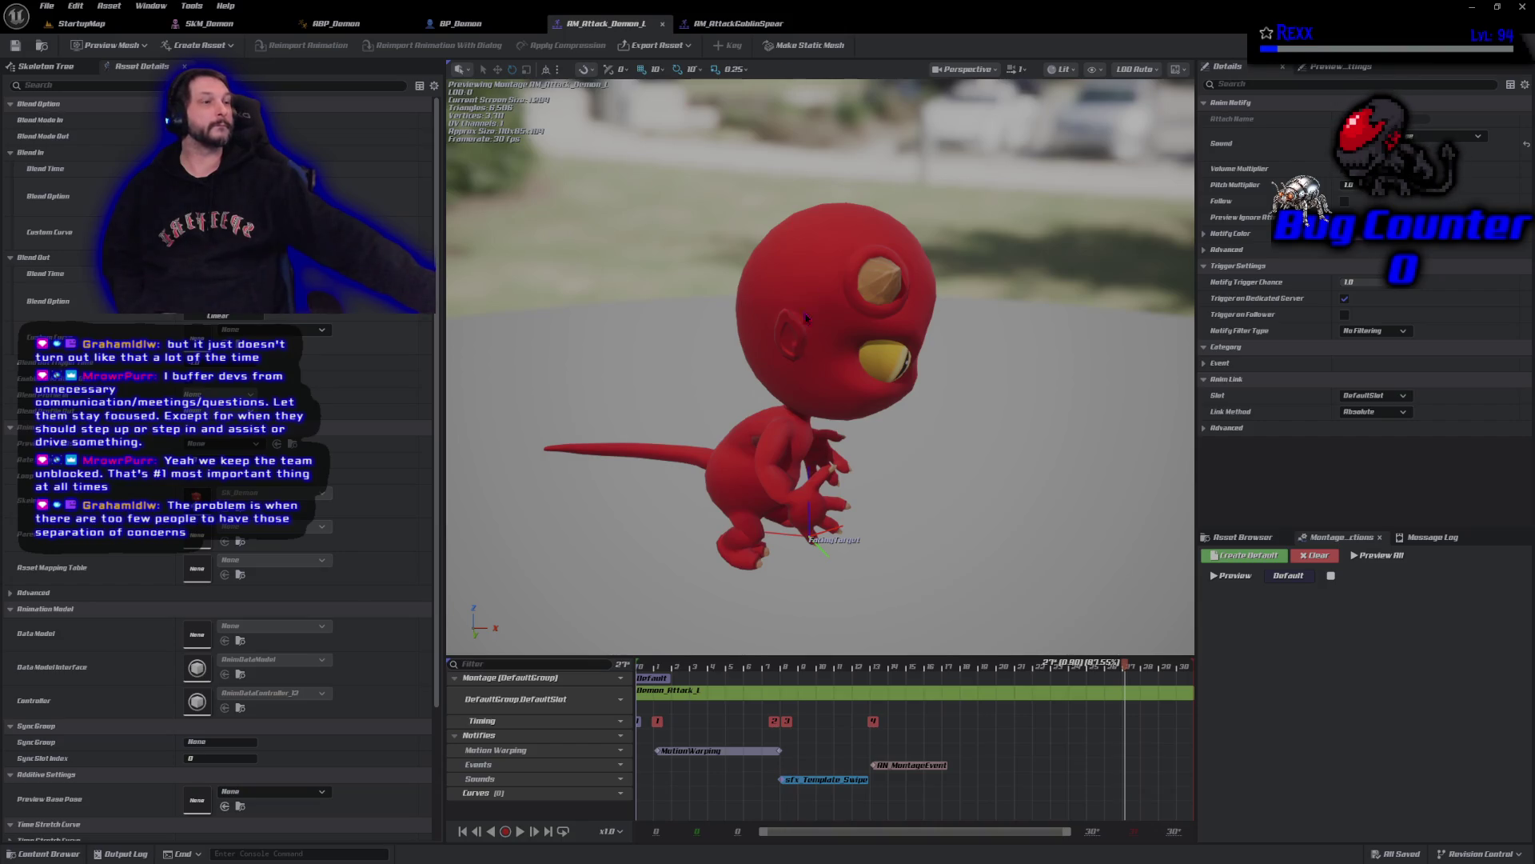
- Switch to the BP_Demon blueprint editor
left_click(462, 25)
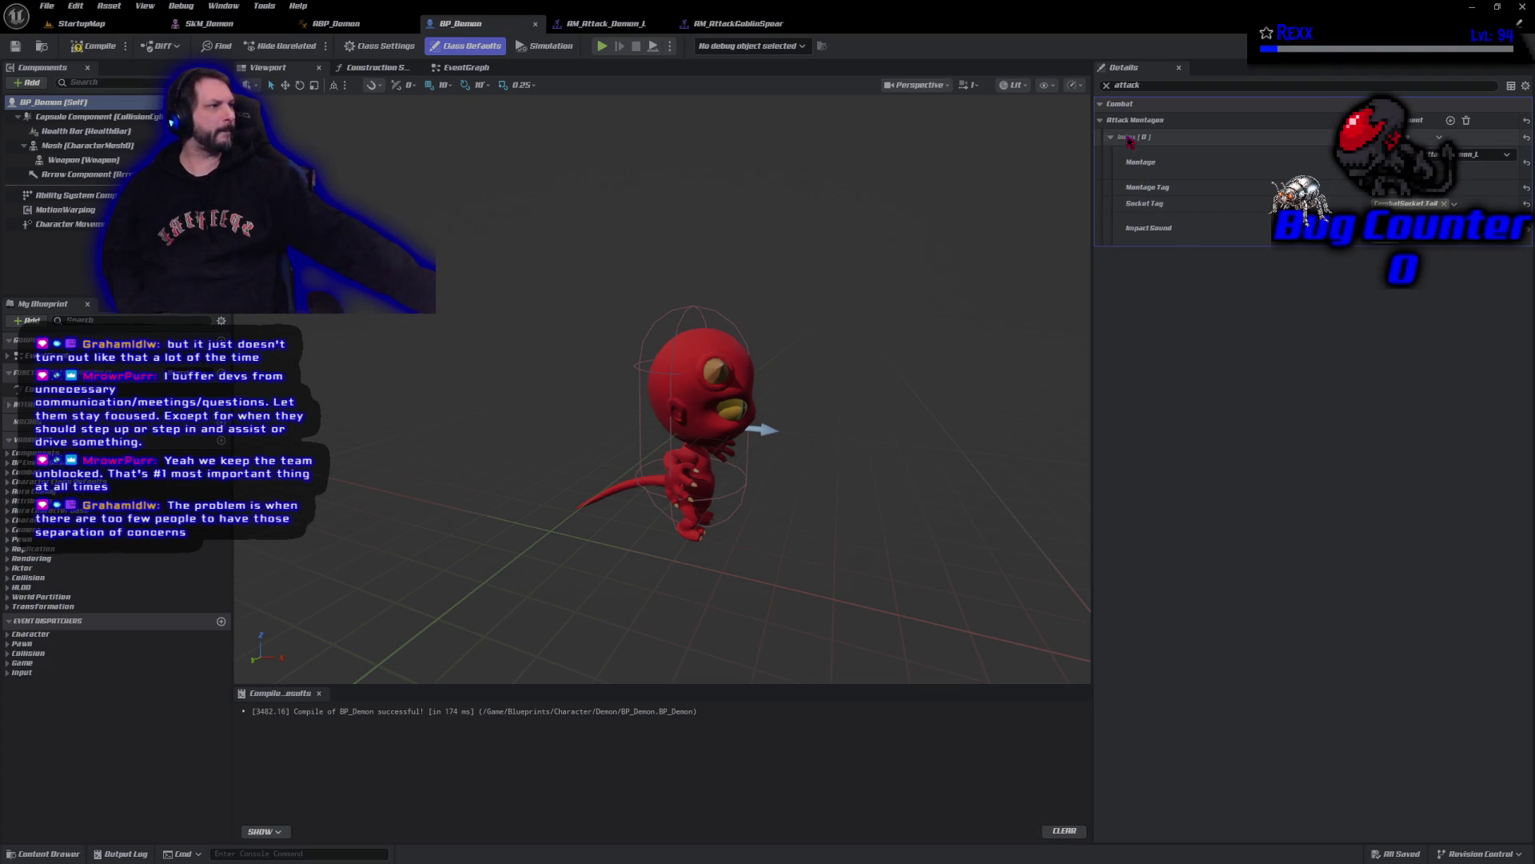
- Clear the Details filter, expand Attack Montages Index [0] to review it, then switch to ABP_Demon
left_click(1107, 86)
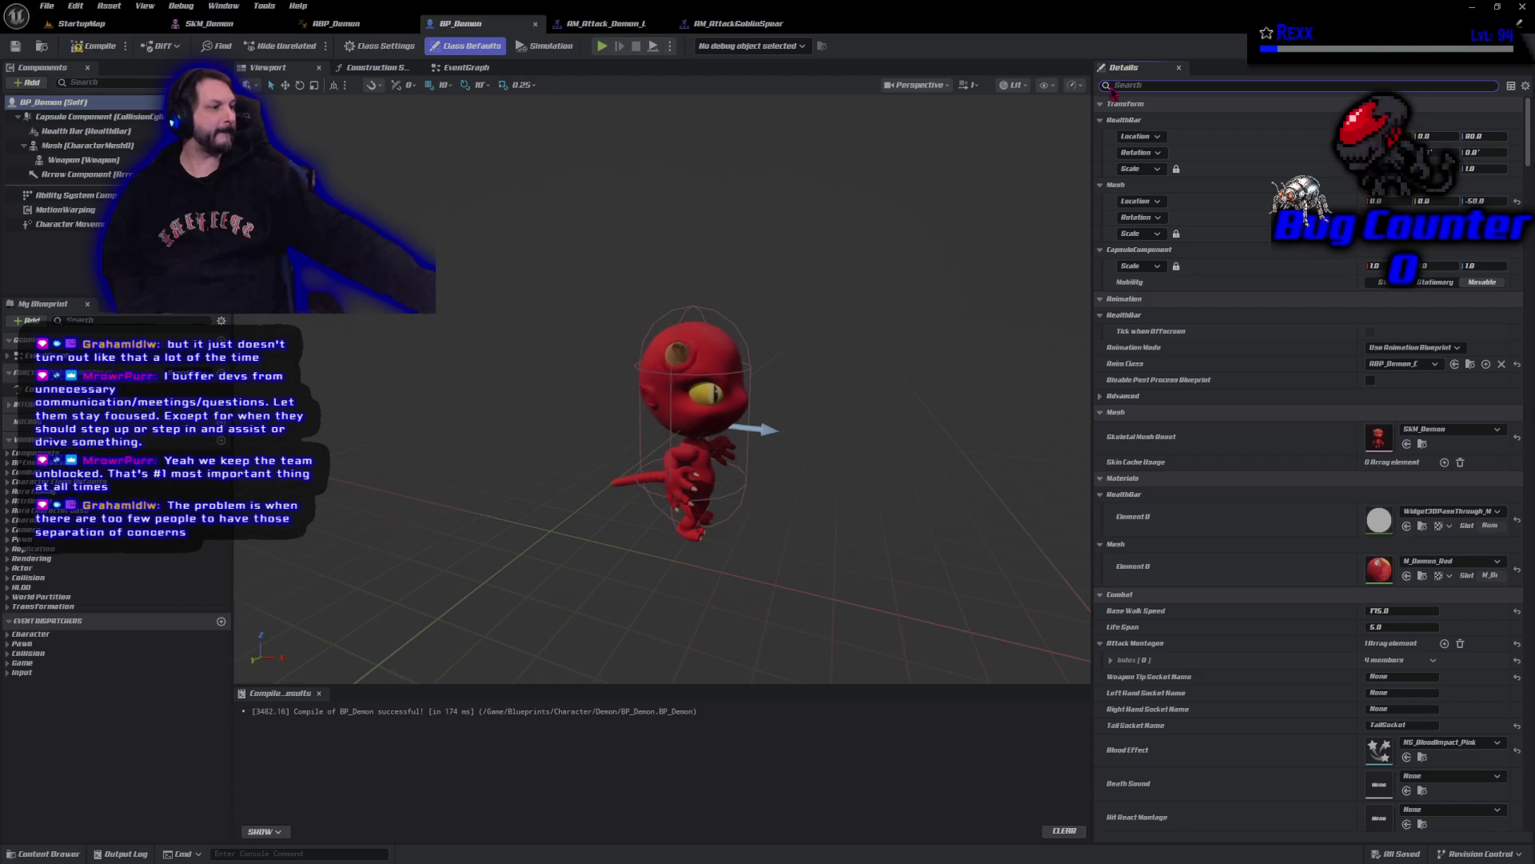
scroll(1183, 120, "down", 1)
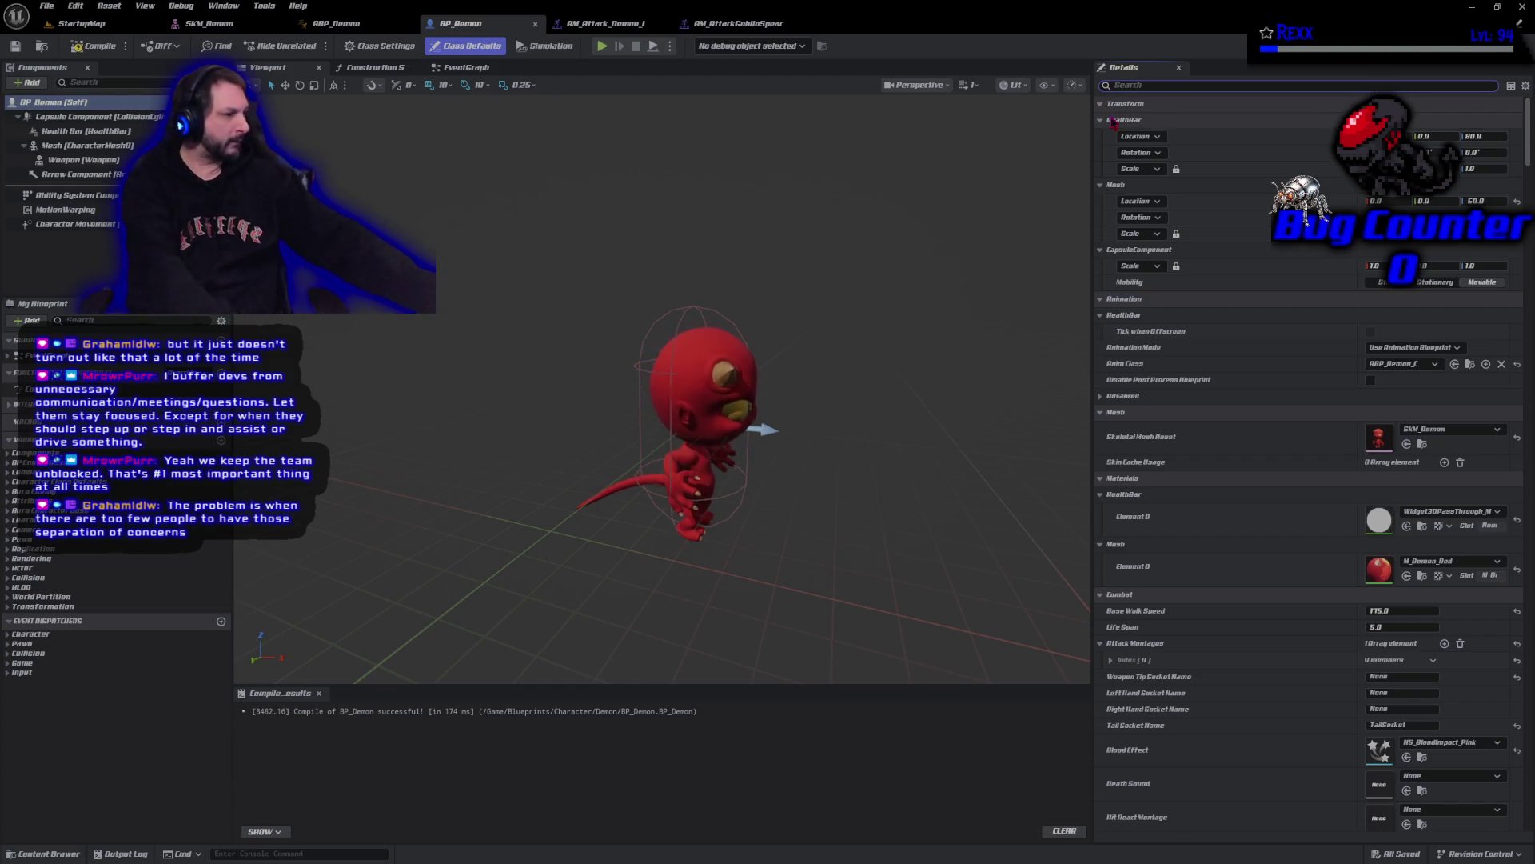
scroll(1334, 723, "down", 2)
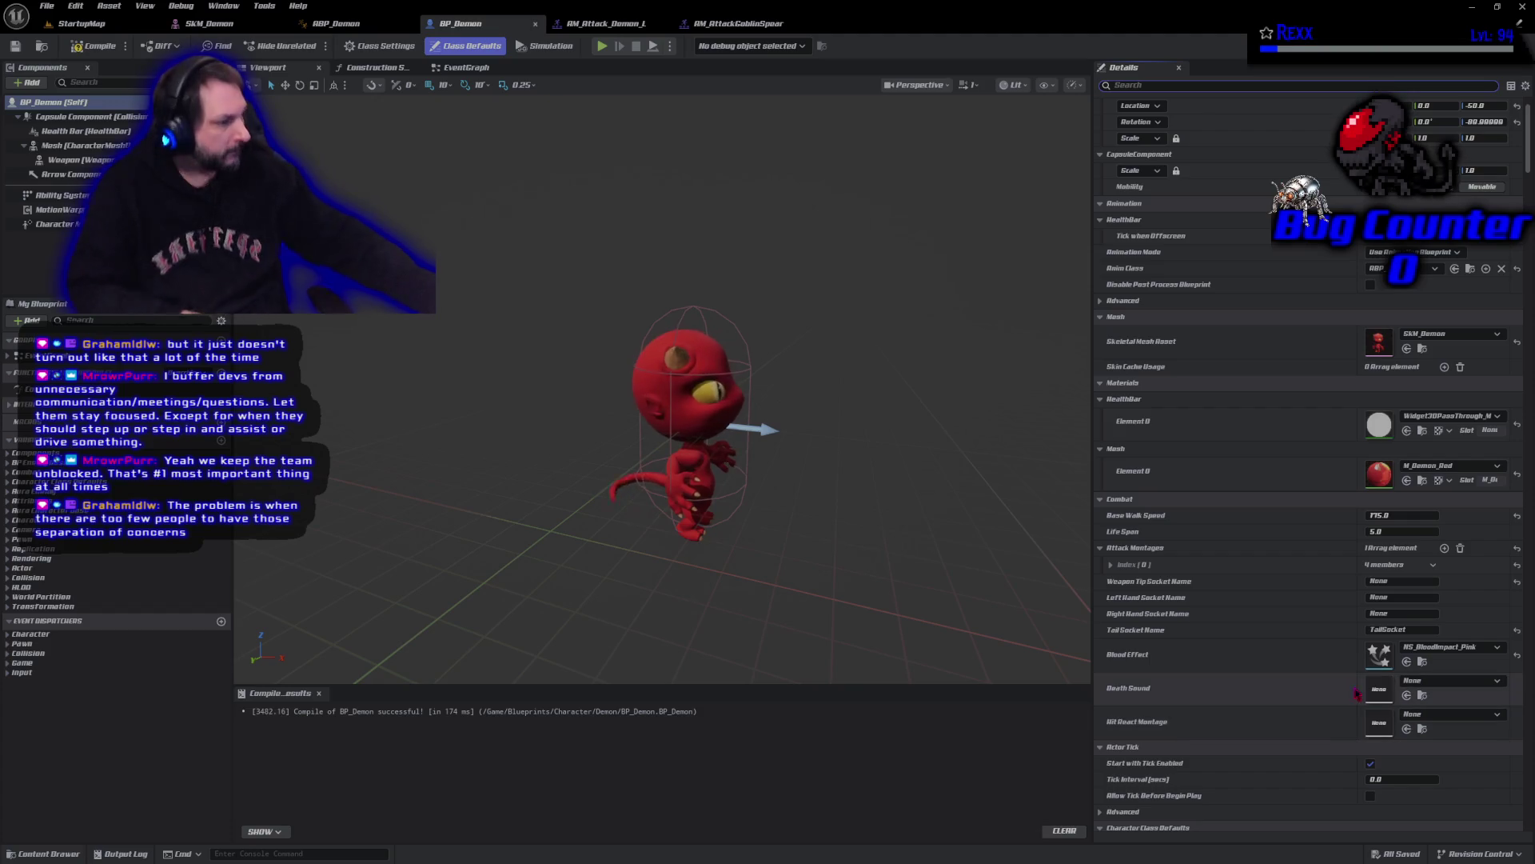
left_click(1110, 564)
scroll(1184, 640, "down", 2)
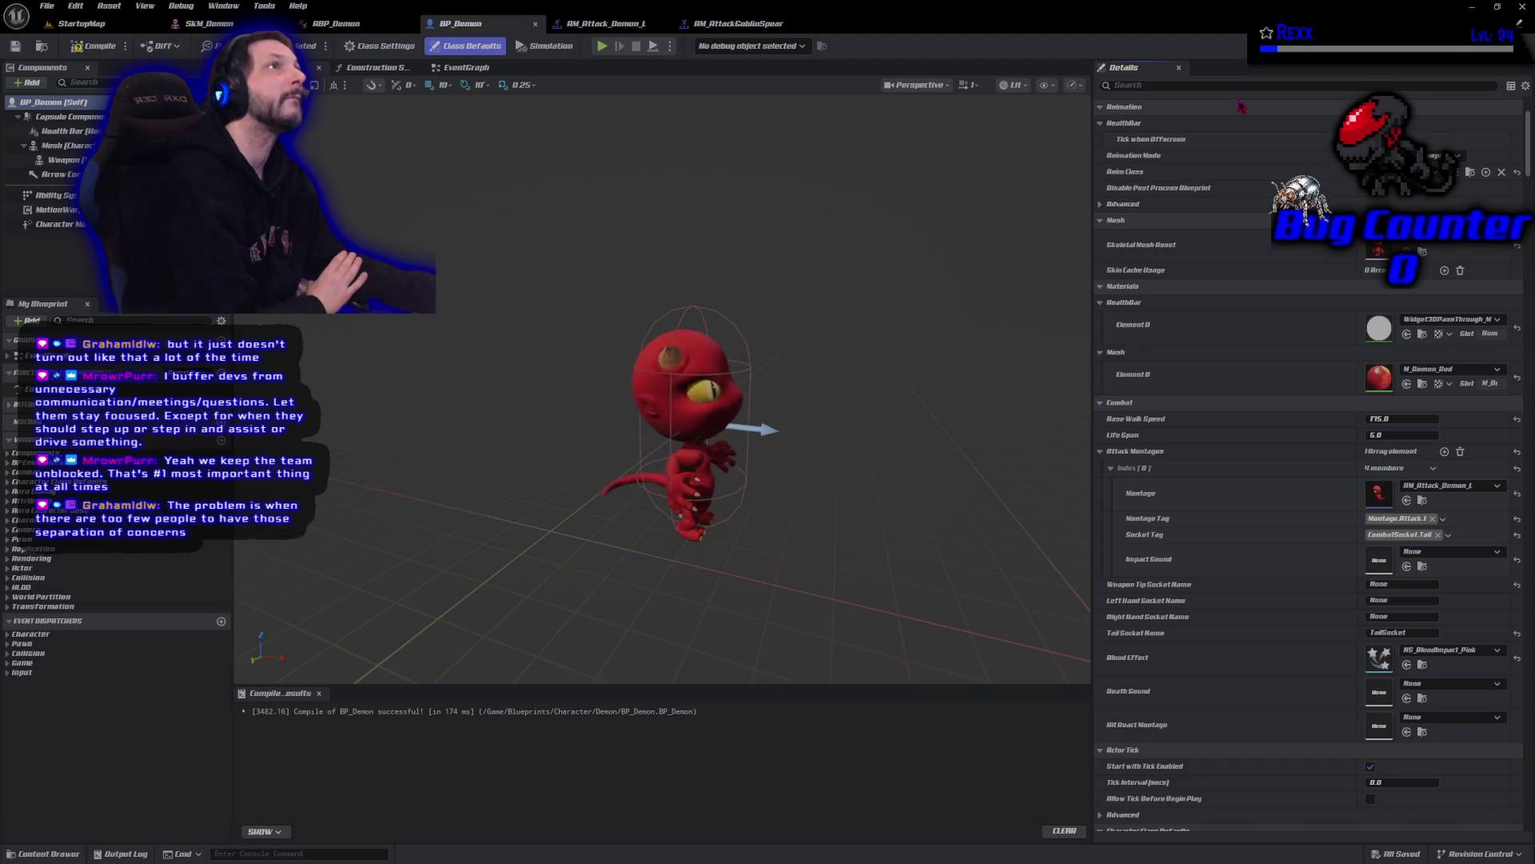
left_click(354, 25)
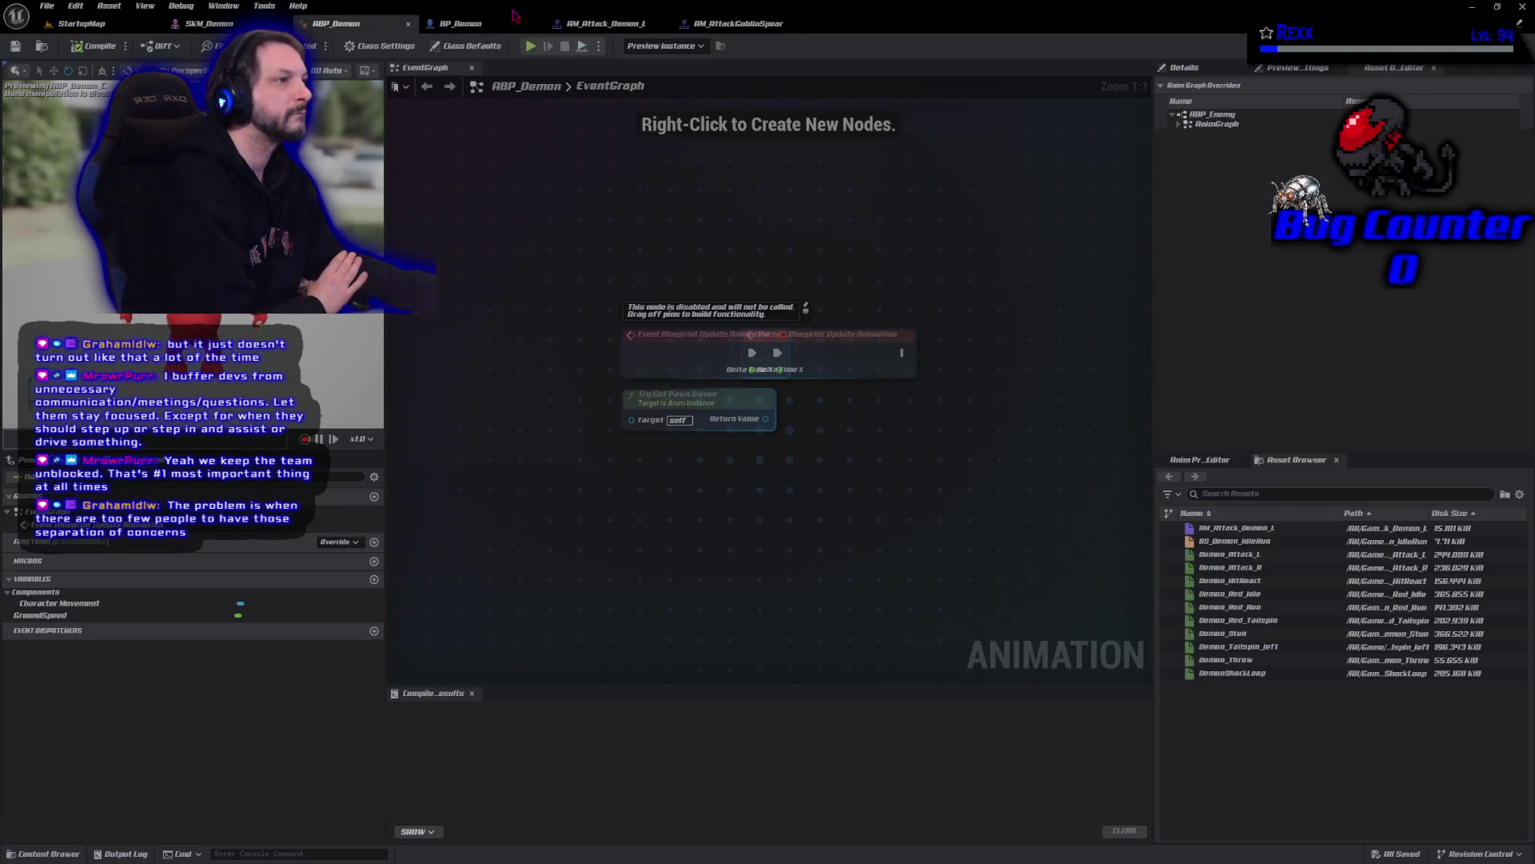
- Set the left attack montage's sound notify to SFX_GhoulAttack and preview the result
left_click(601, 23)
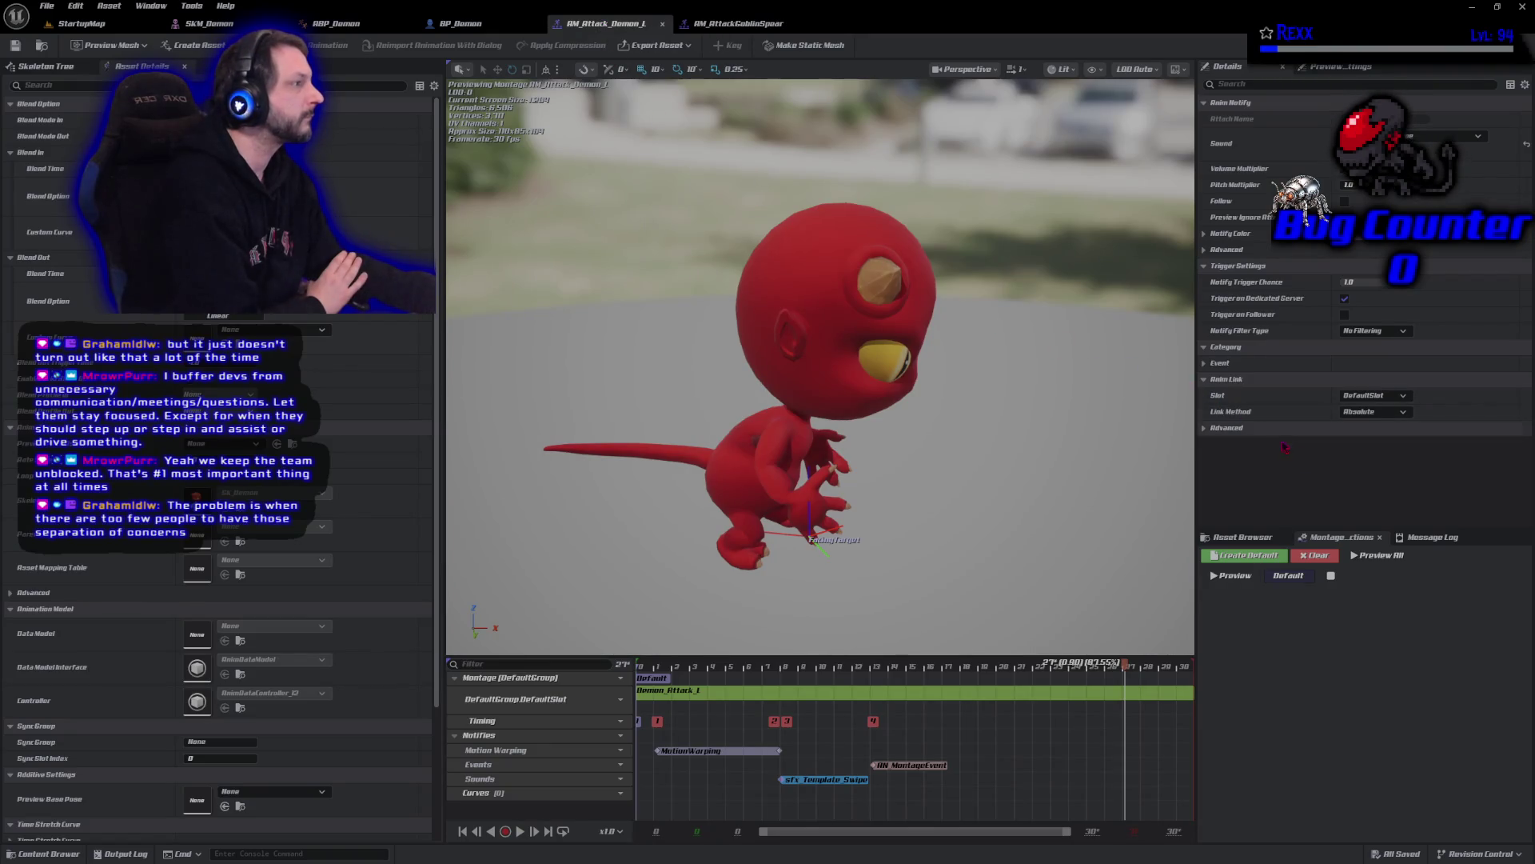
left_click(1428, 141)
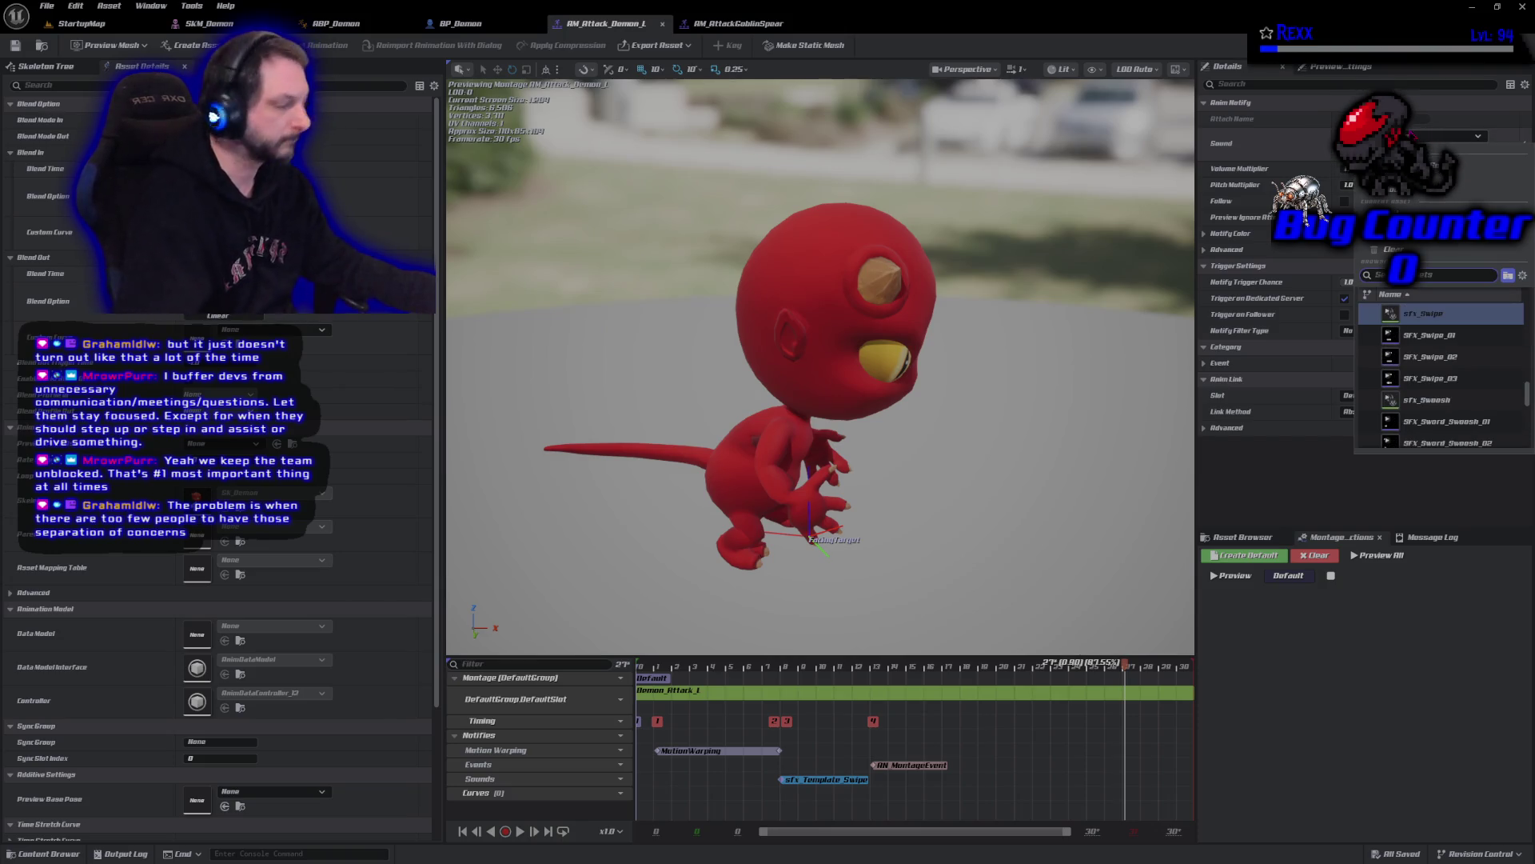
type("ghoul")
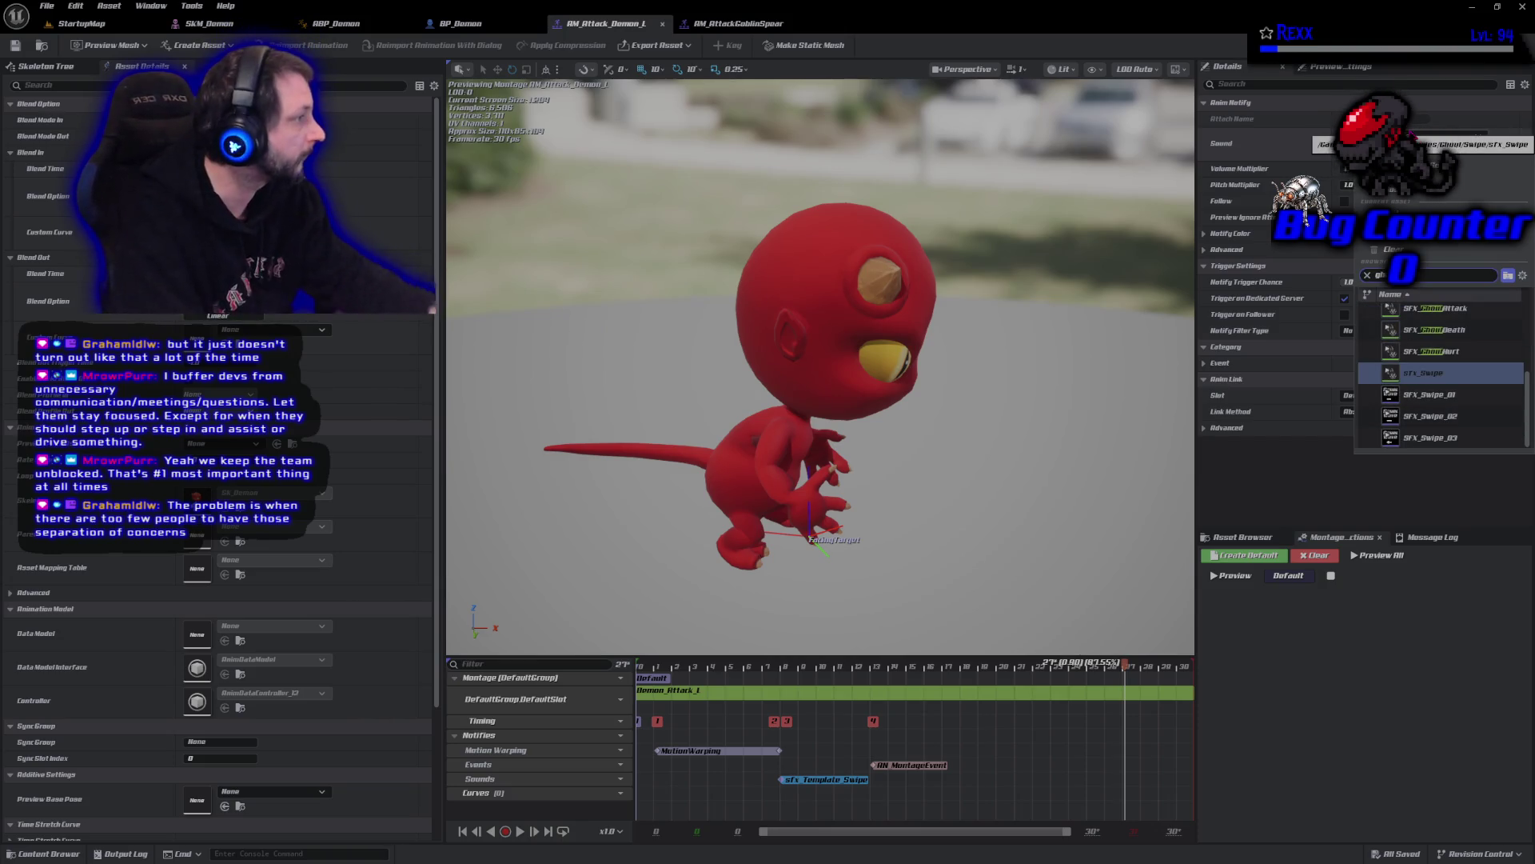
left_click(1449, 312)
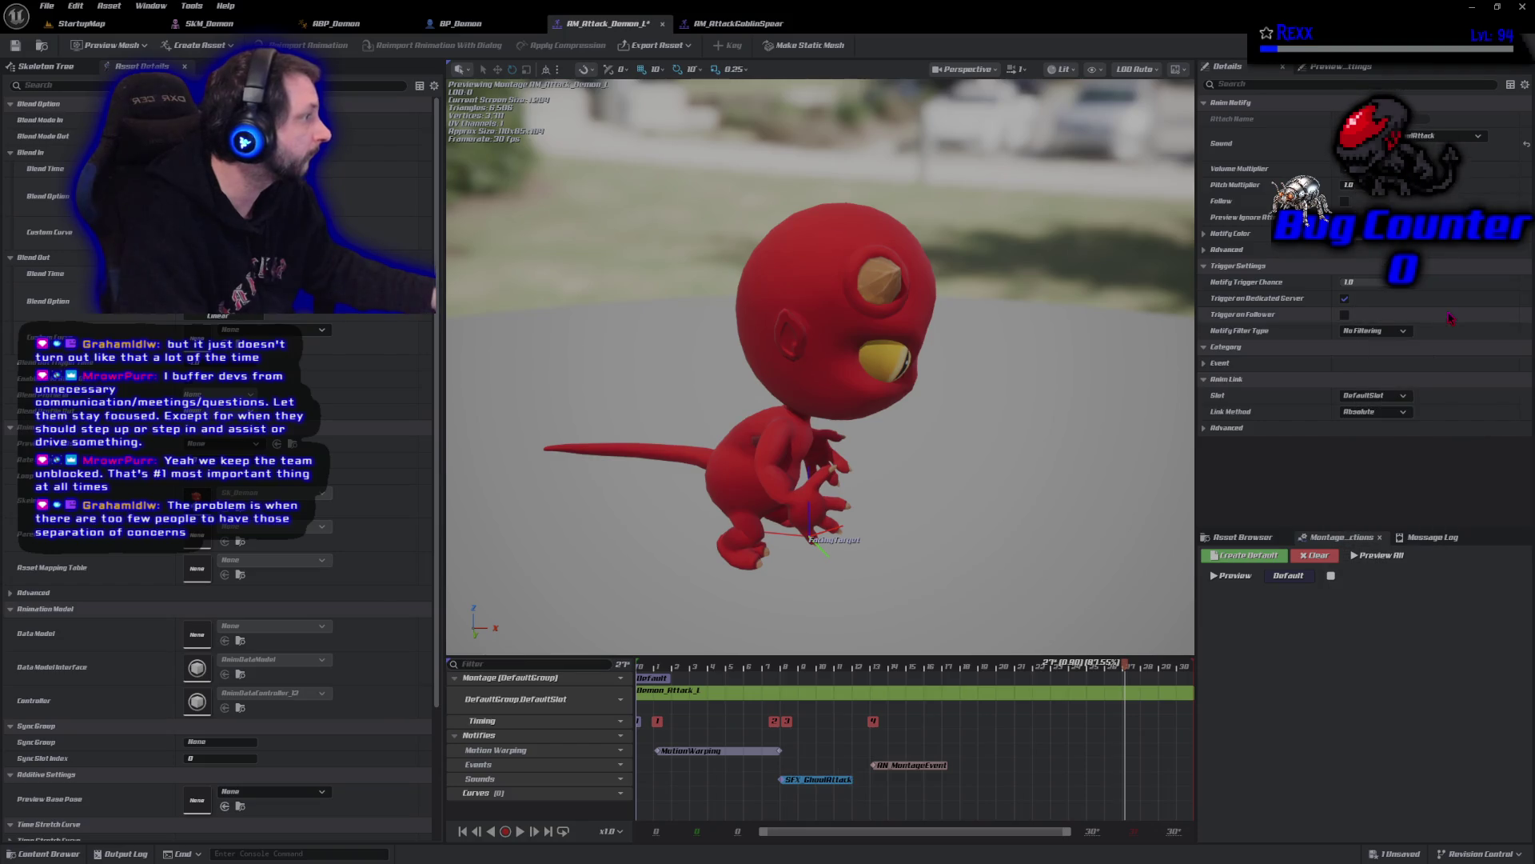
left_click(520, 832)
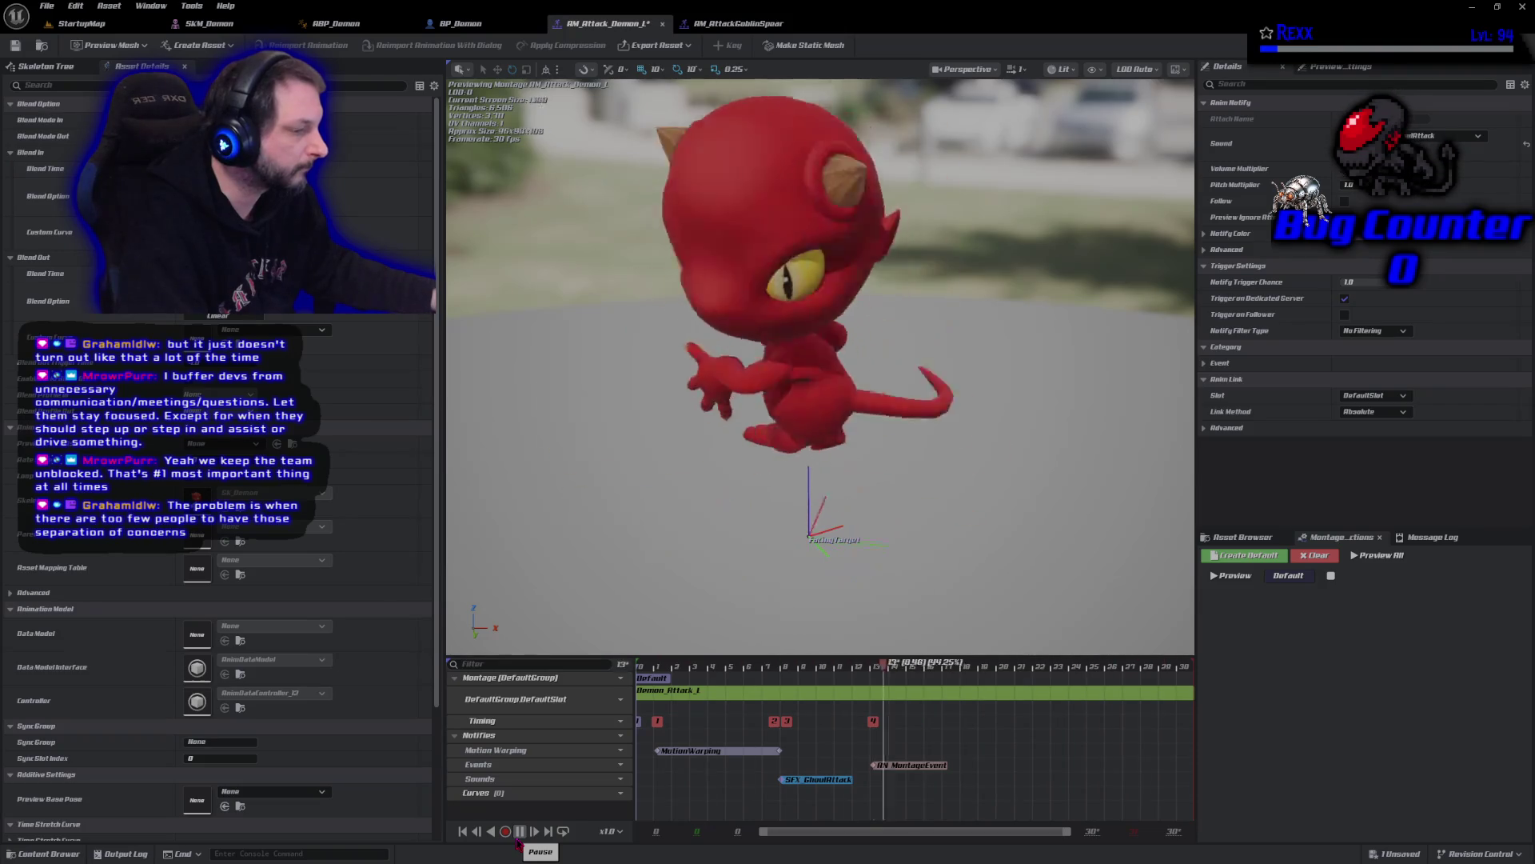
left_click(521, 833)
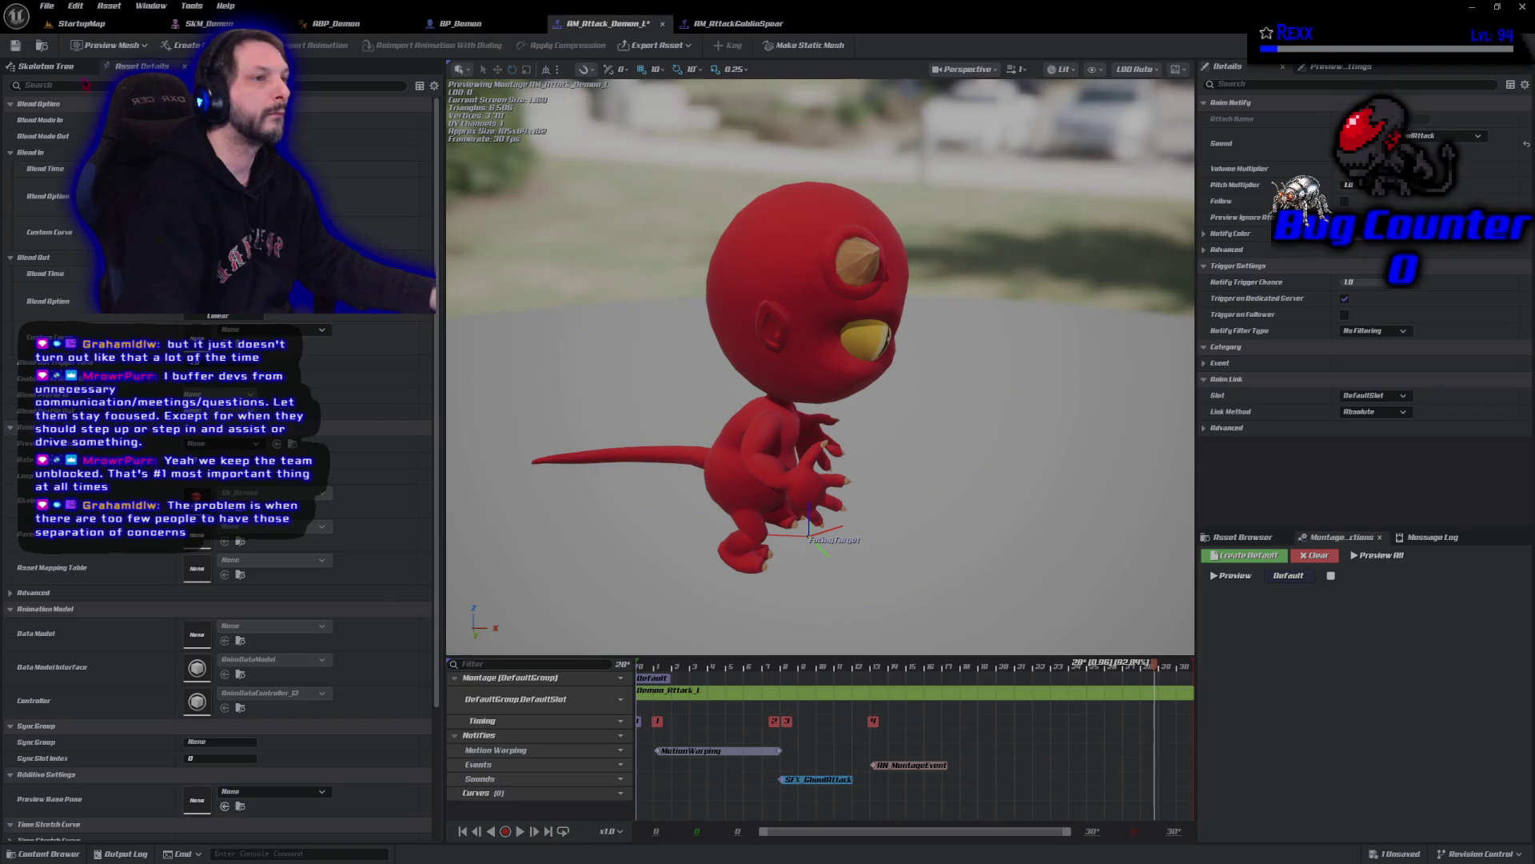
- In BP_Demon, set Attack Montages Index [0] Impact Sound to sfx_Swipe
left_click(460, 23)
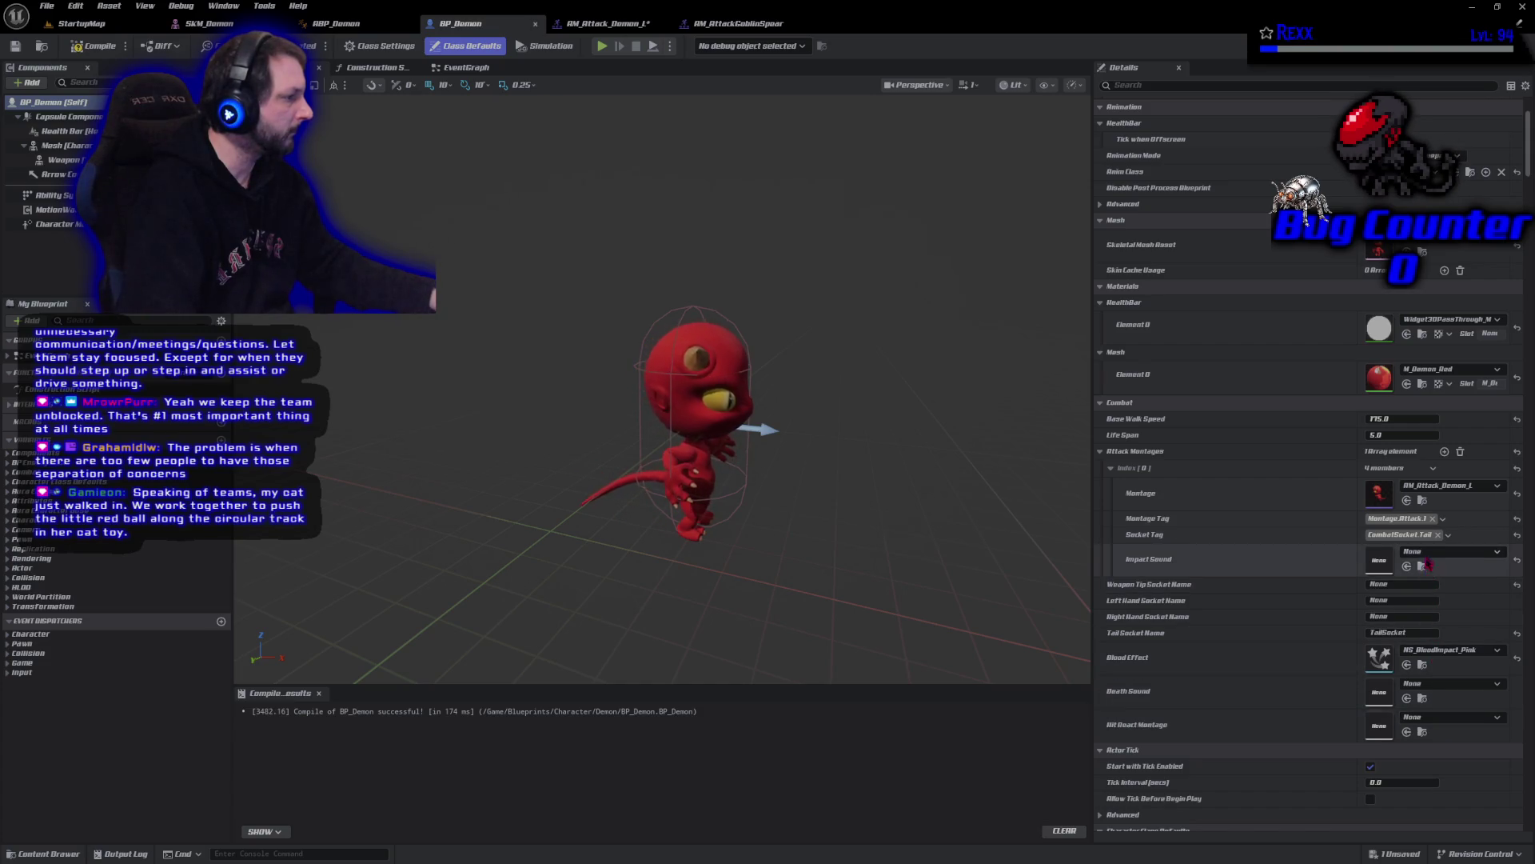
left_click(1427, 552)
type("swipe")
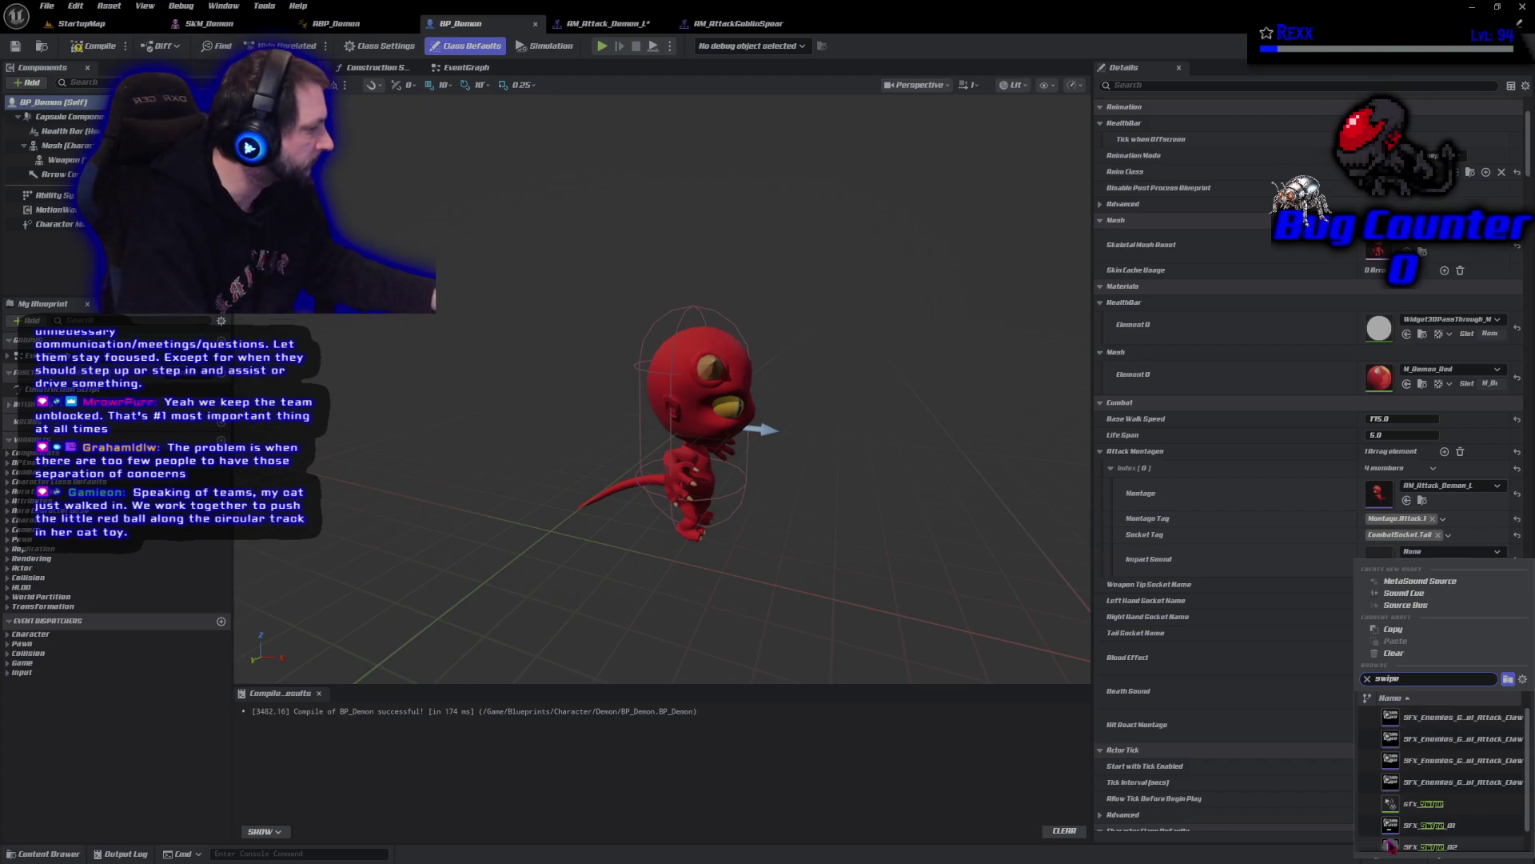
left_click(1425, 809)
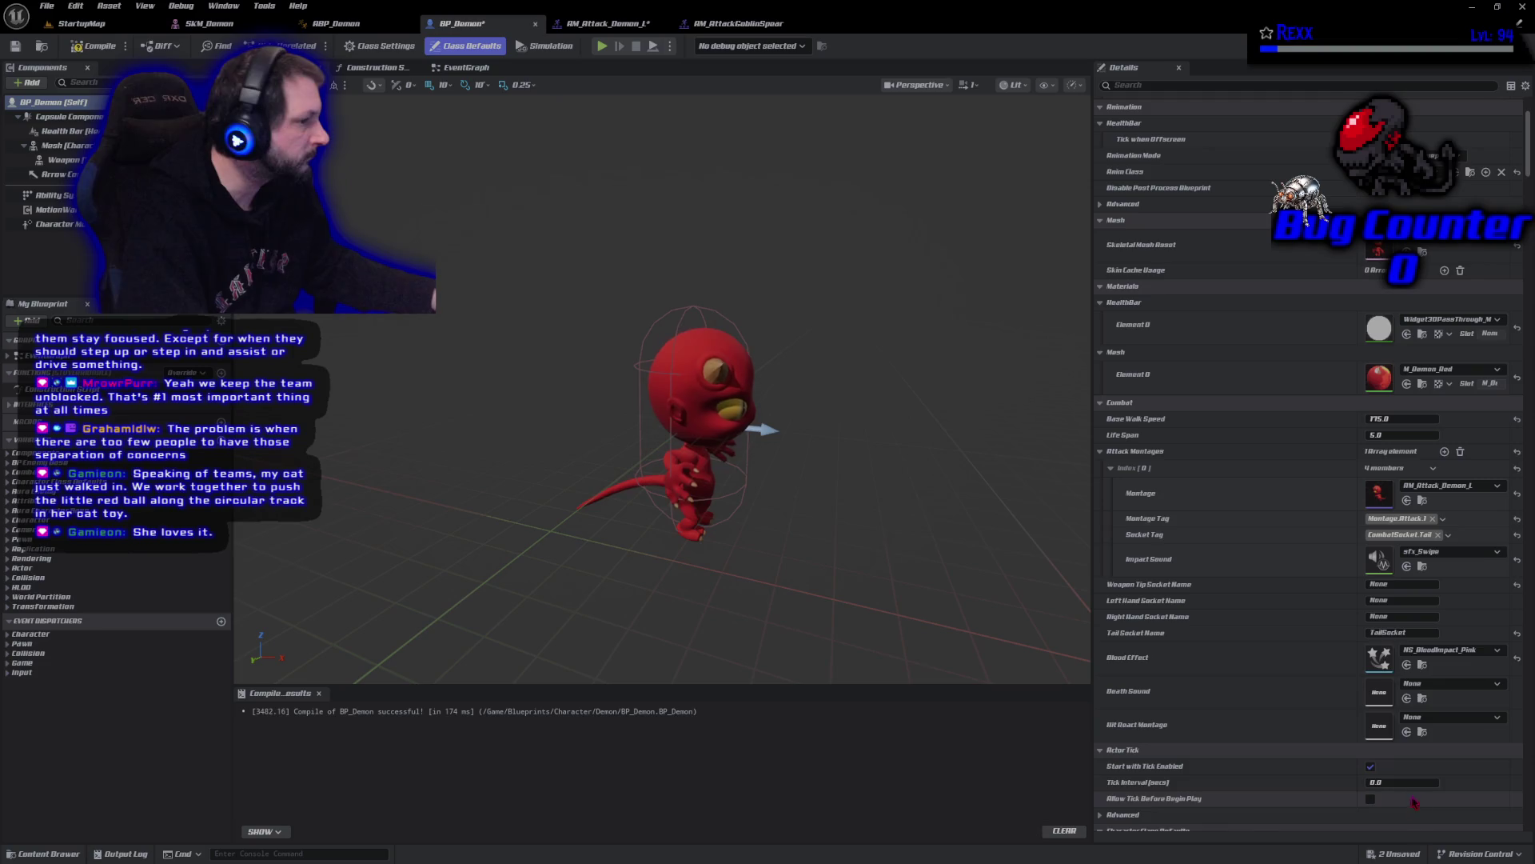
- Compile BP_Demon and save all unsaved assets with Ctrl+Shift+S
left_click(82, 47)
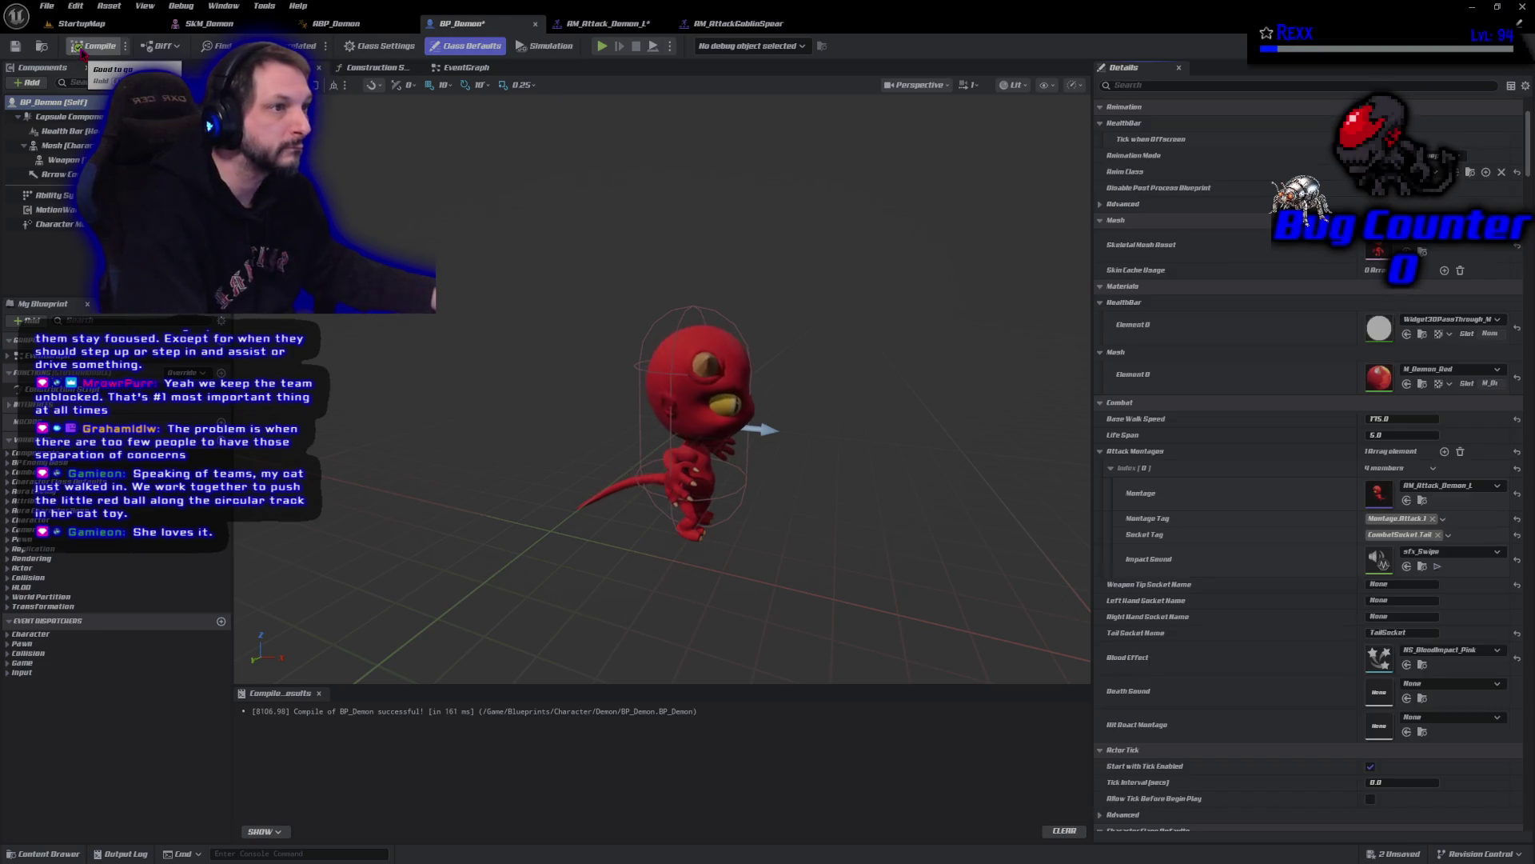
key("ctrl+shift+s")
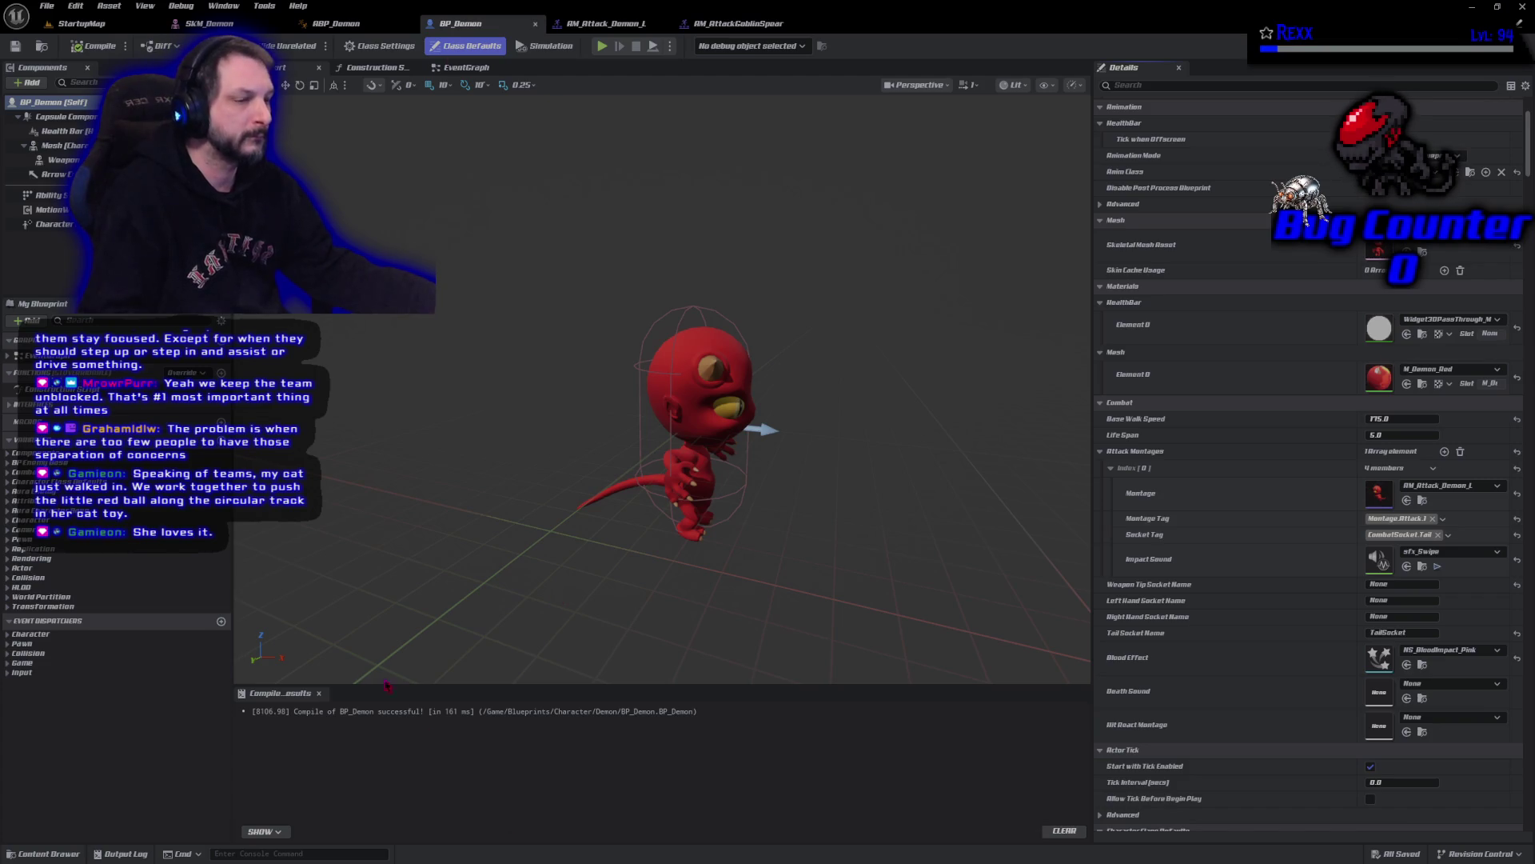
- Duplicate AM_Attack_Demon_L as AM_Attack_Demon_R in the Content Drawer and open the copy
left_click(48, 853)
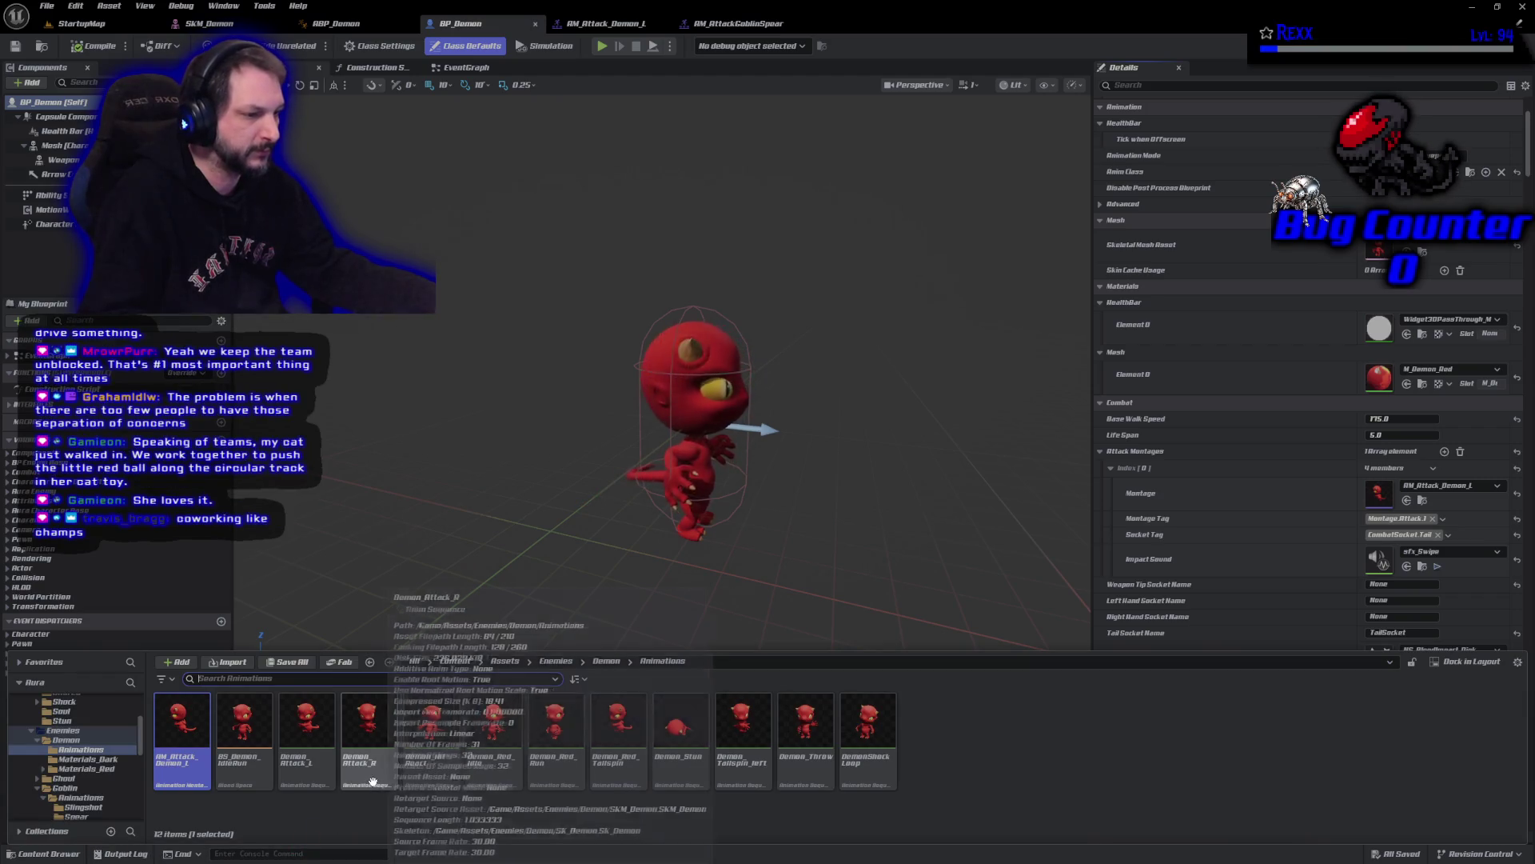
right_click(190, 739)
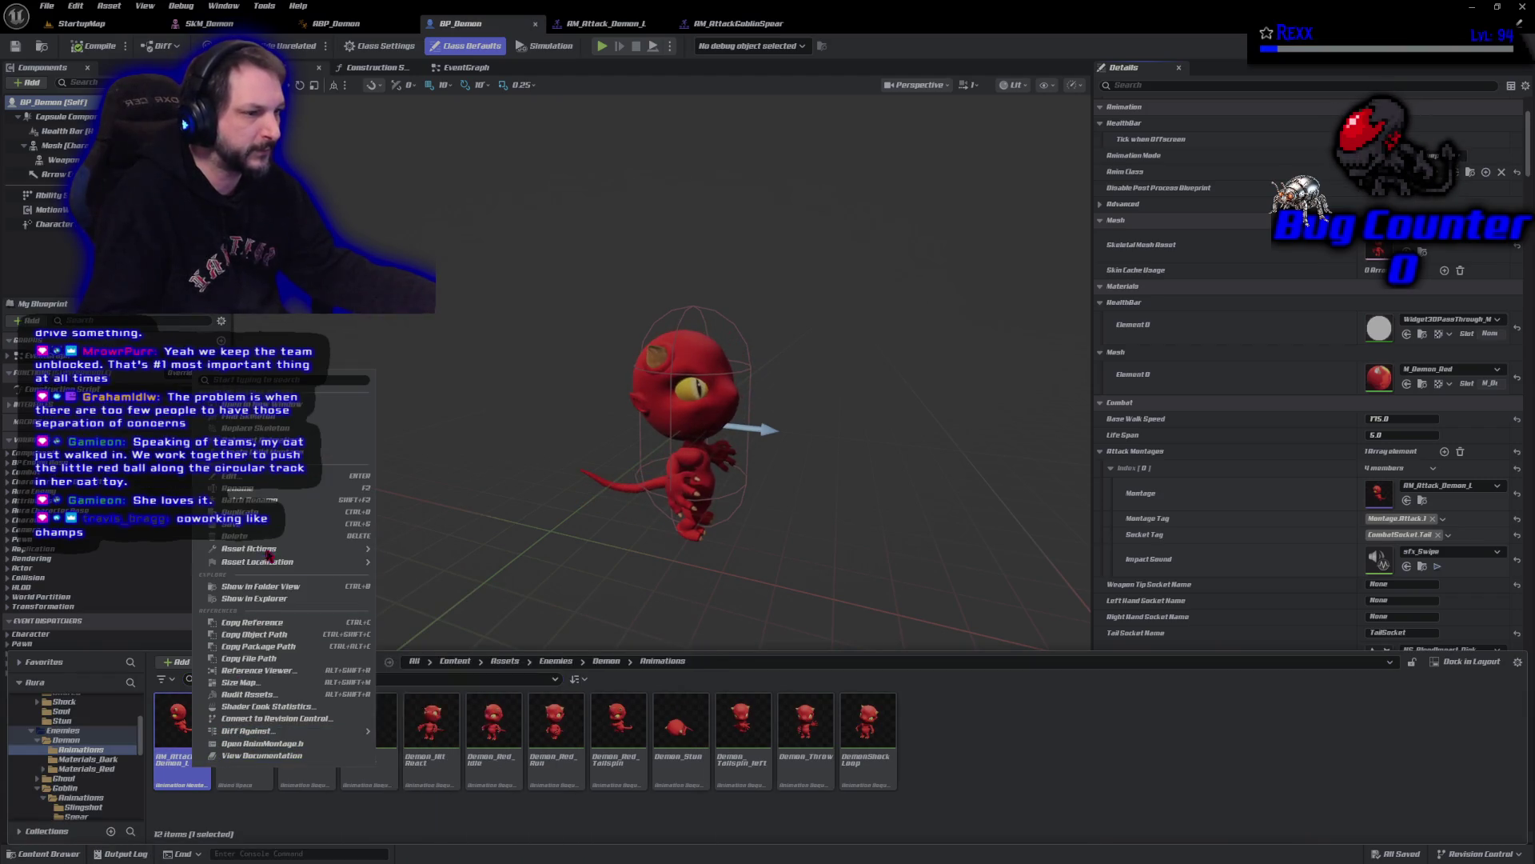
left_click(240, 511)
type("_Demon_R")
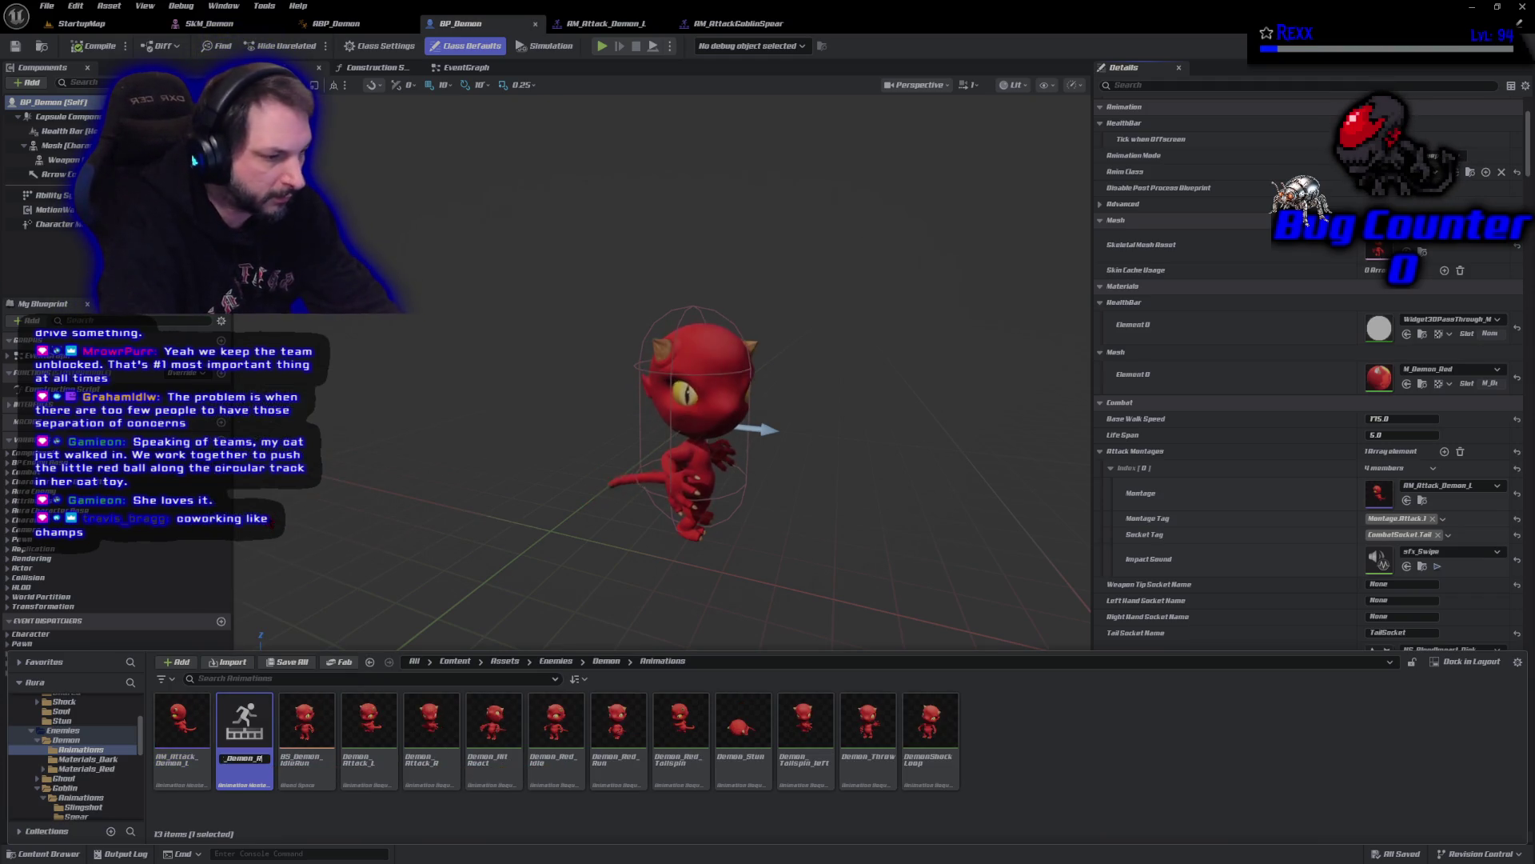
key("Return")
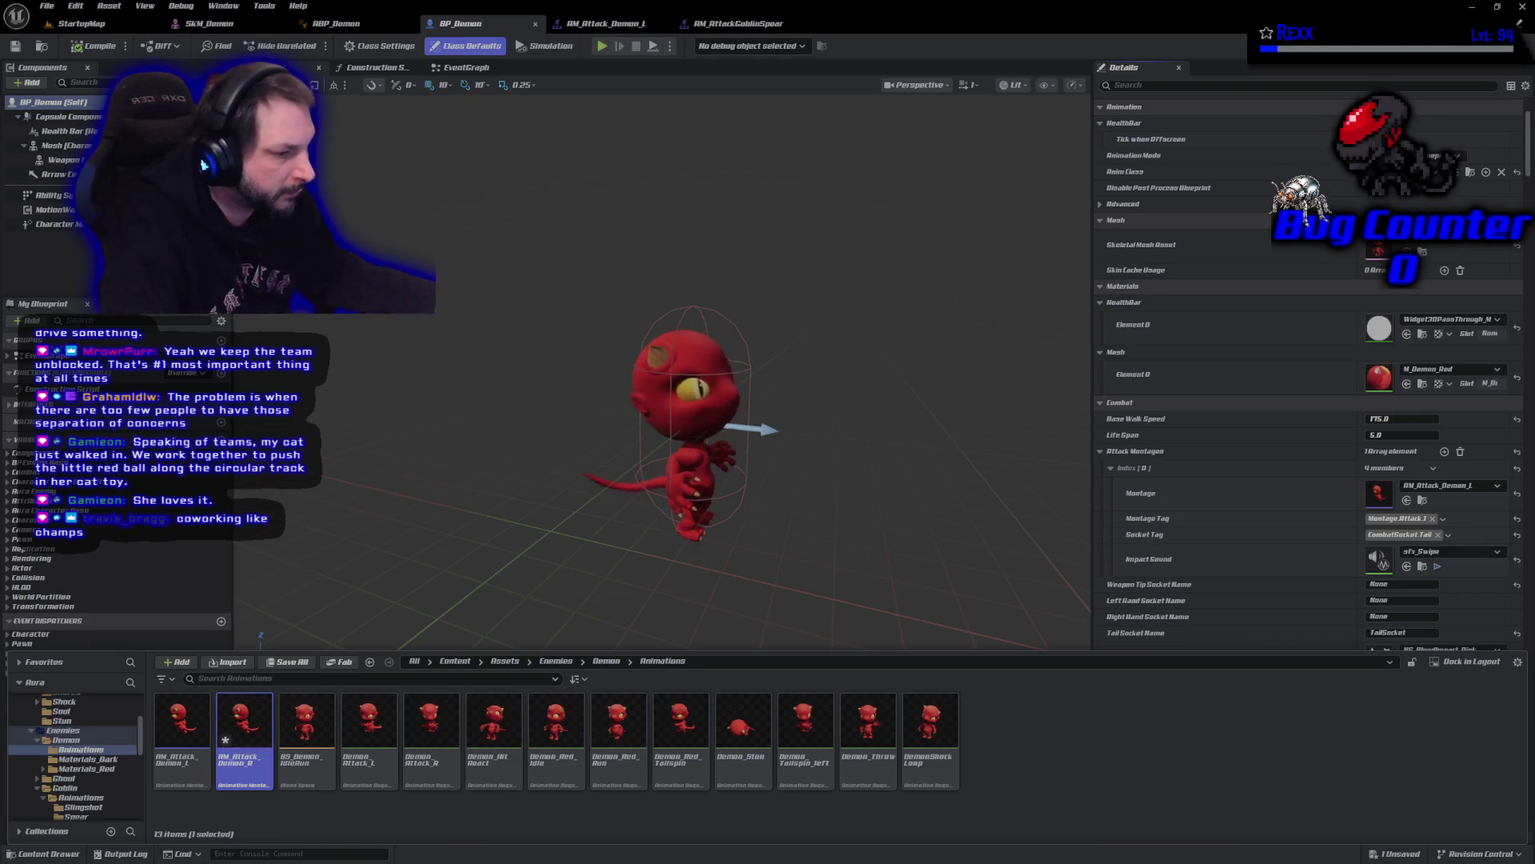
double_click(244, 724)
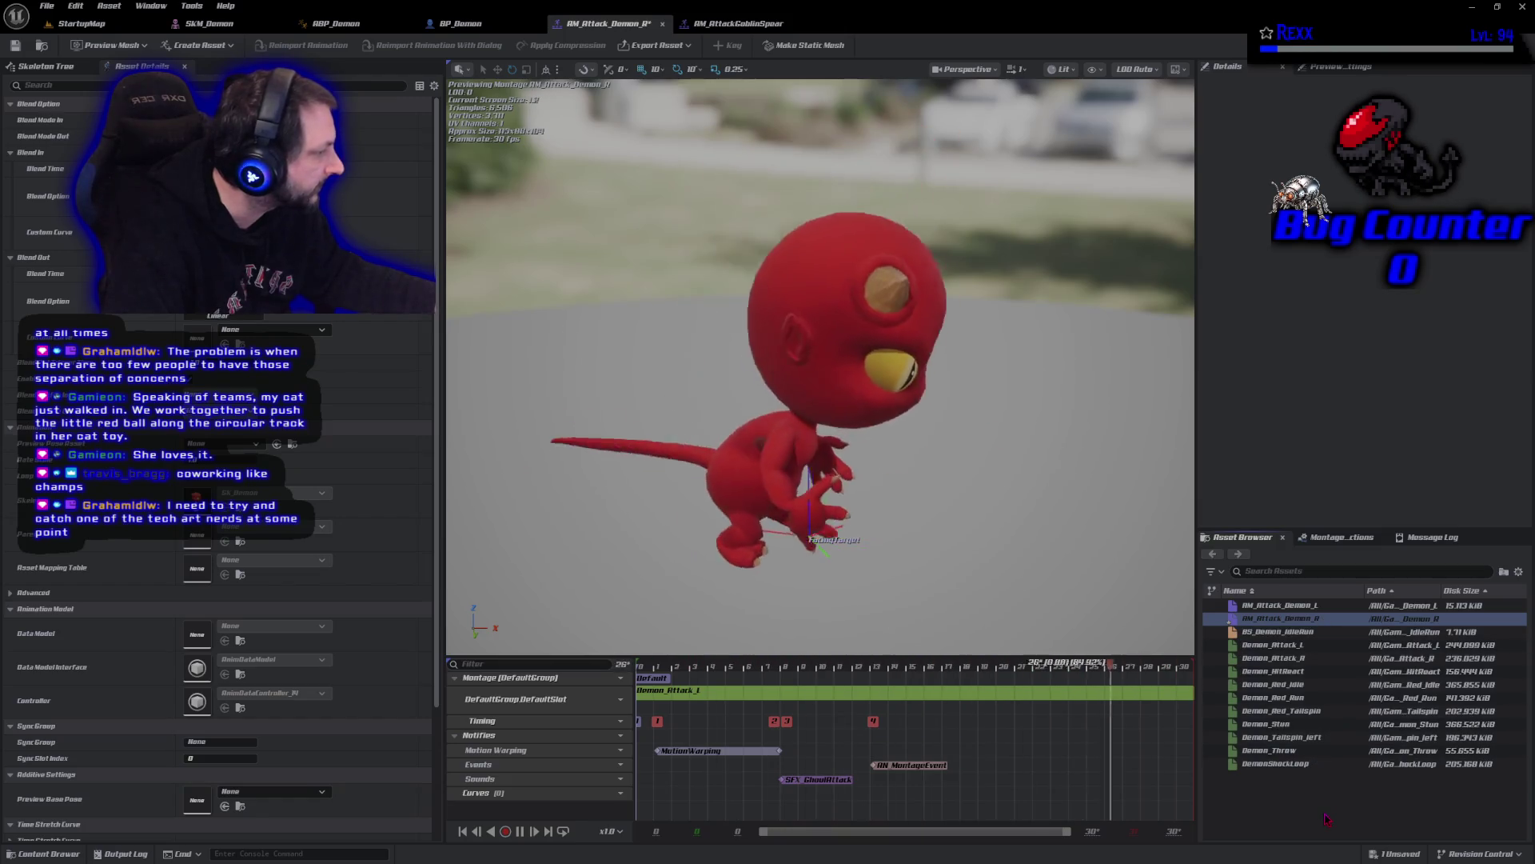
- Replace the Demon_Attack_L segment in the montage slot track with Demon_Attack_R
left_click(856, 684)
left_click_drag(855, 684, 867, 684)
left_click_drag(1247, 658, 1025, 700)
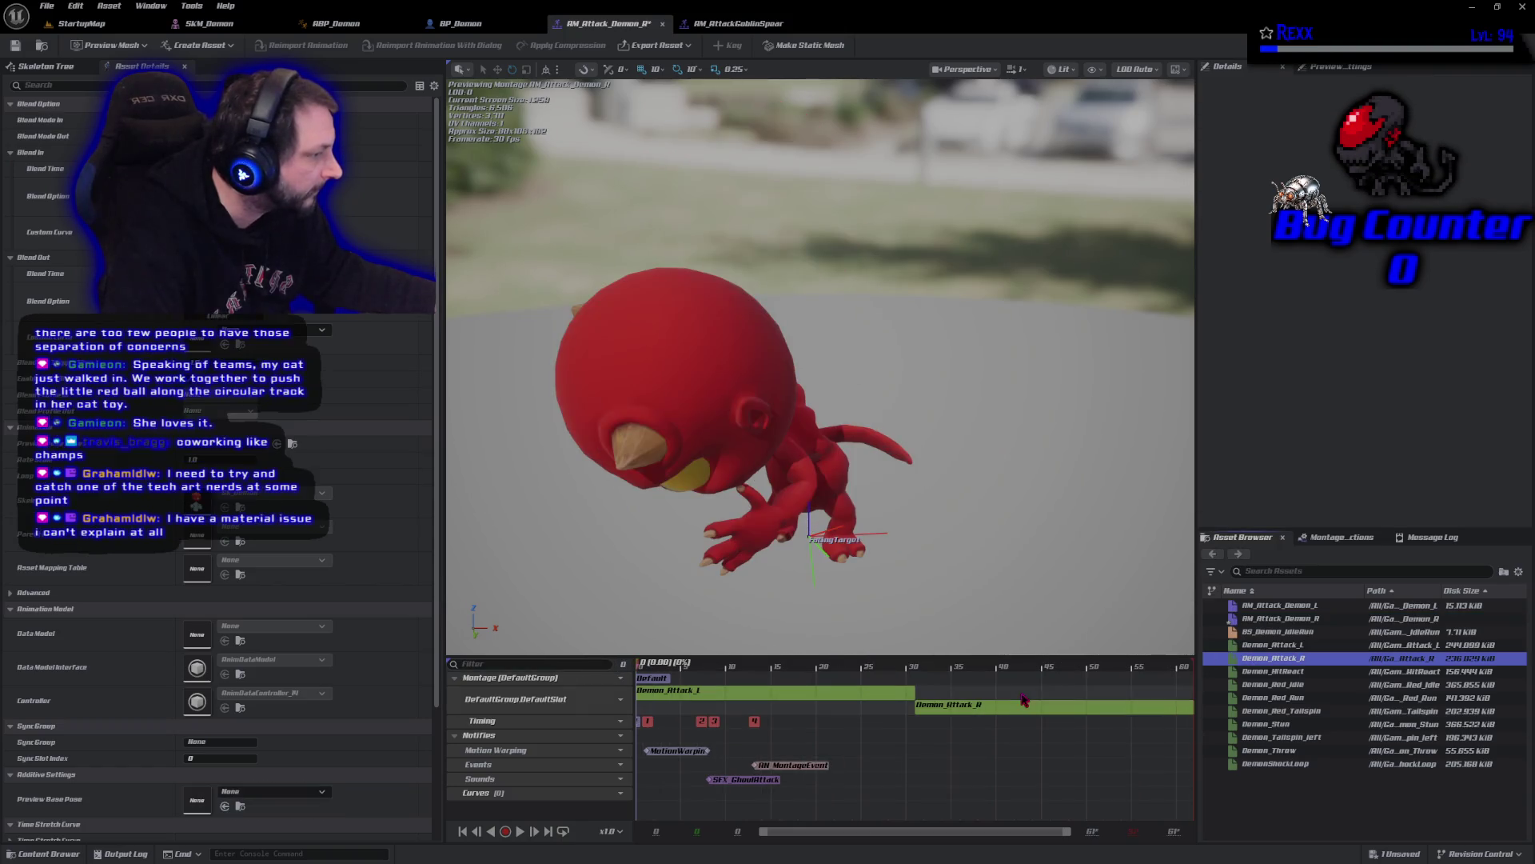
left_click(858, 702)
key("Delete")
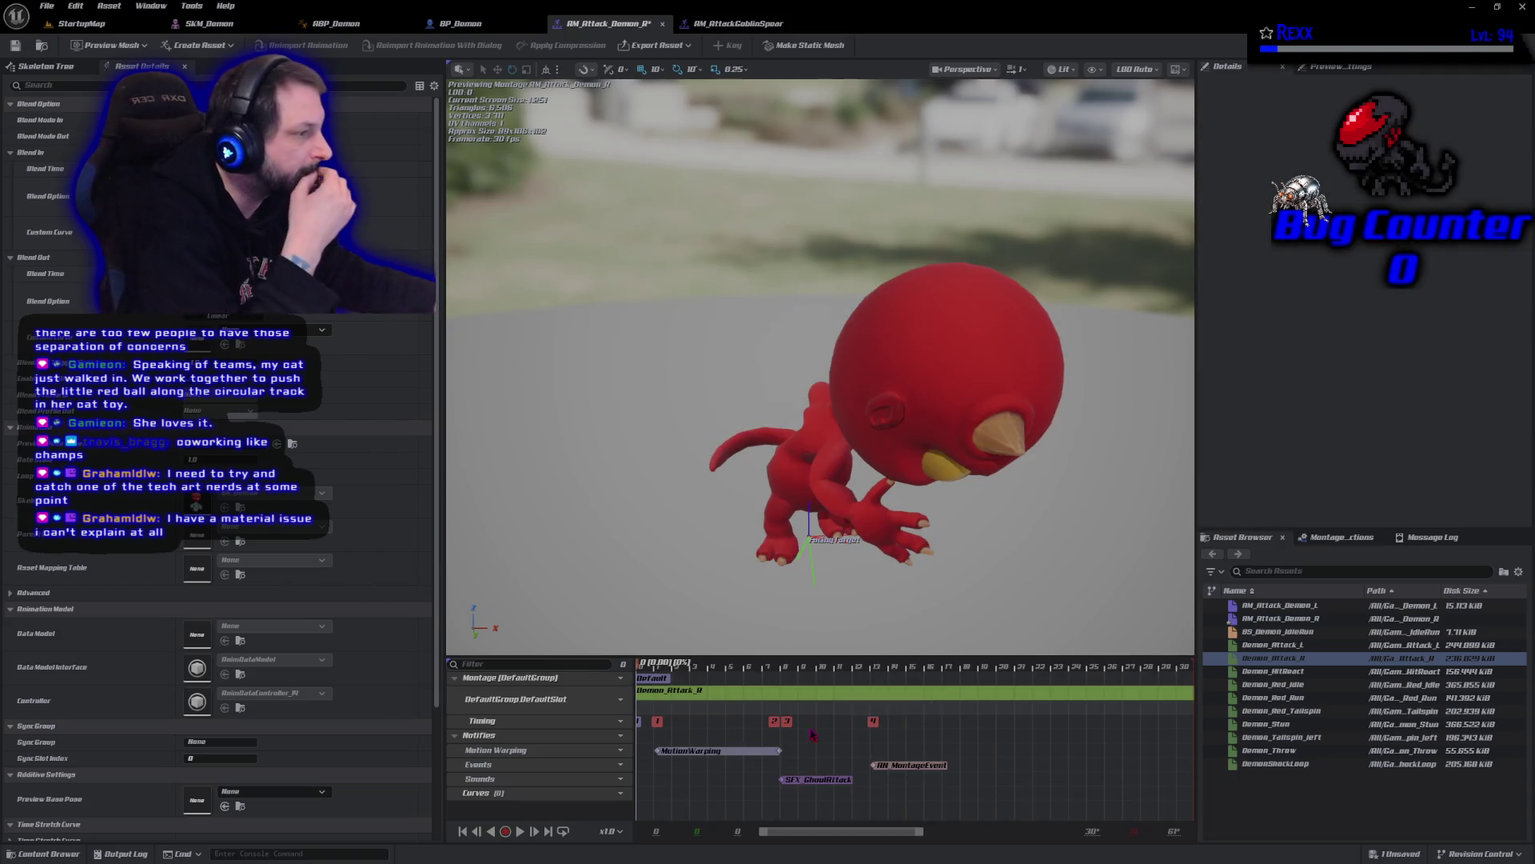
- Preview the updated right-attack montage and save it
left_click(521, 831)
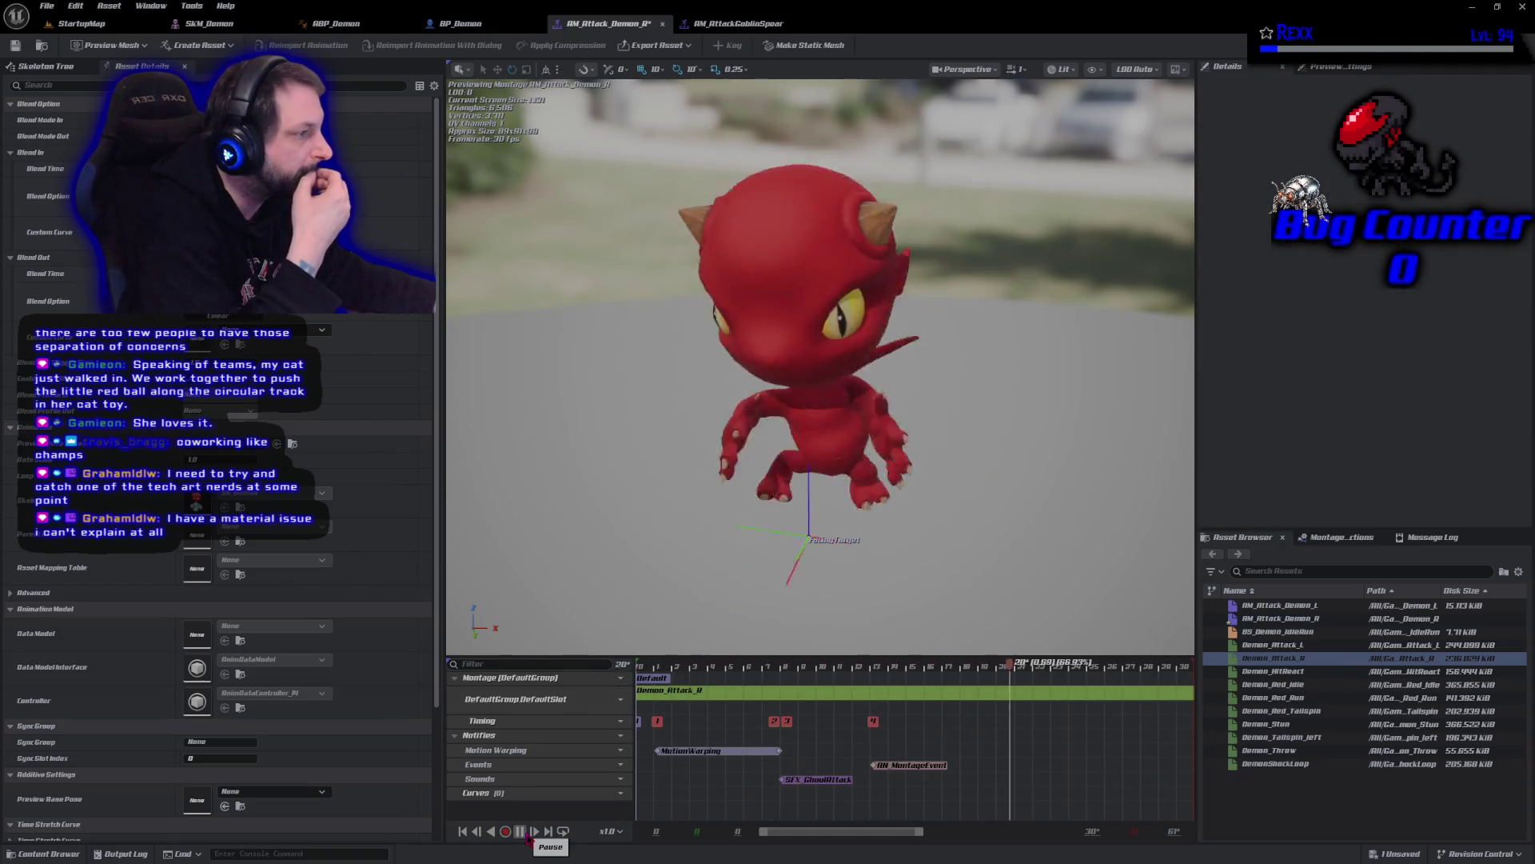
left_click(520, 831)
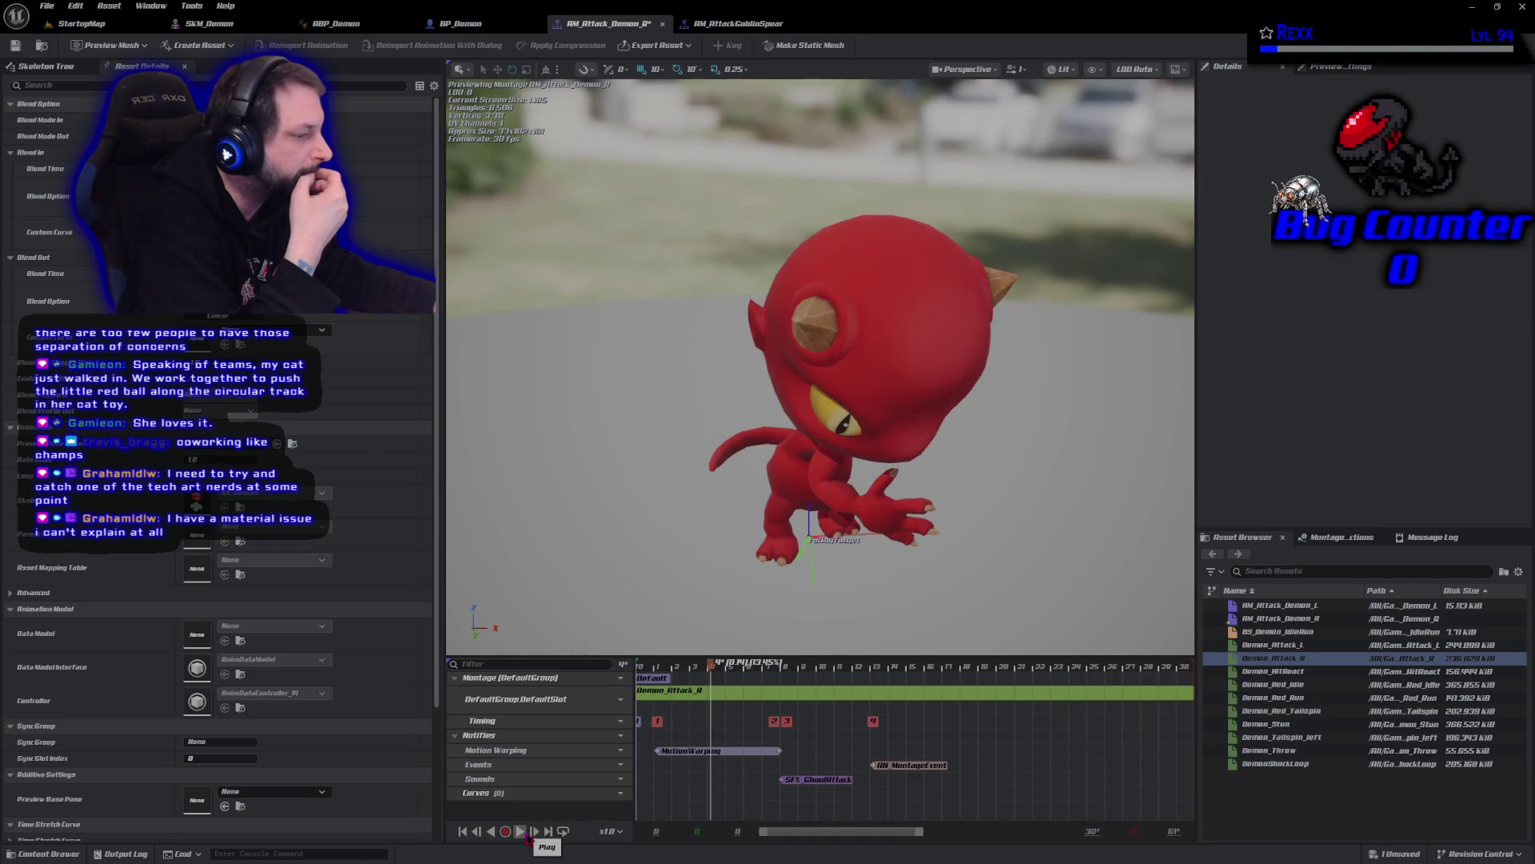
left_click(15, 45)
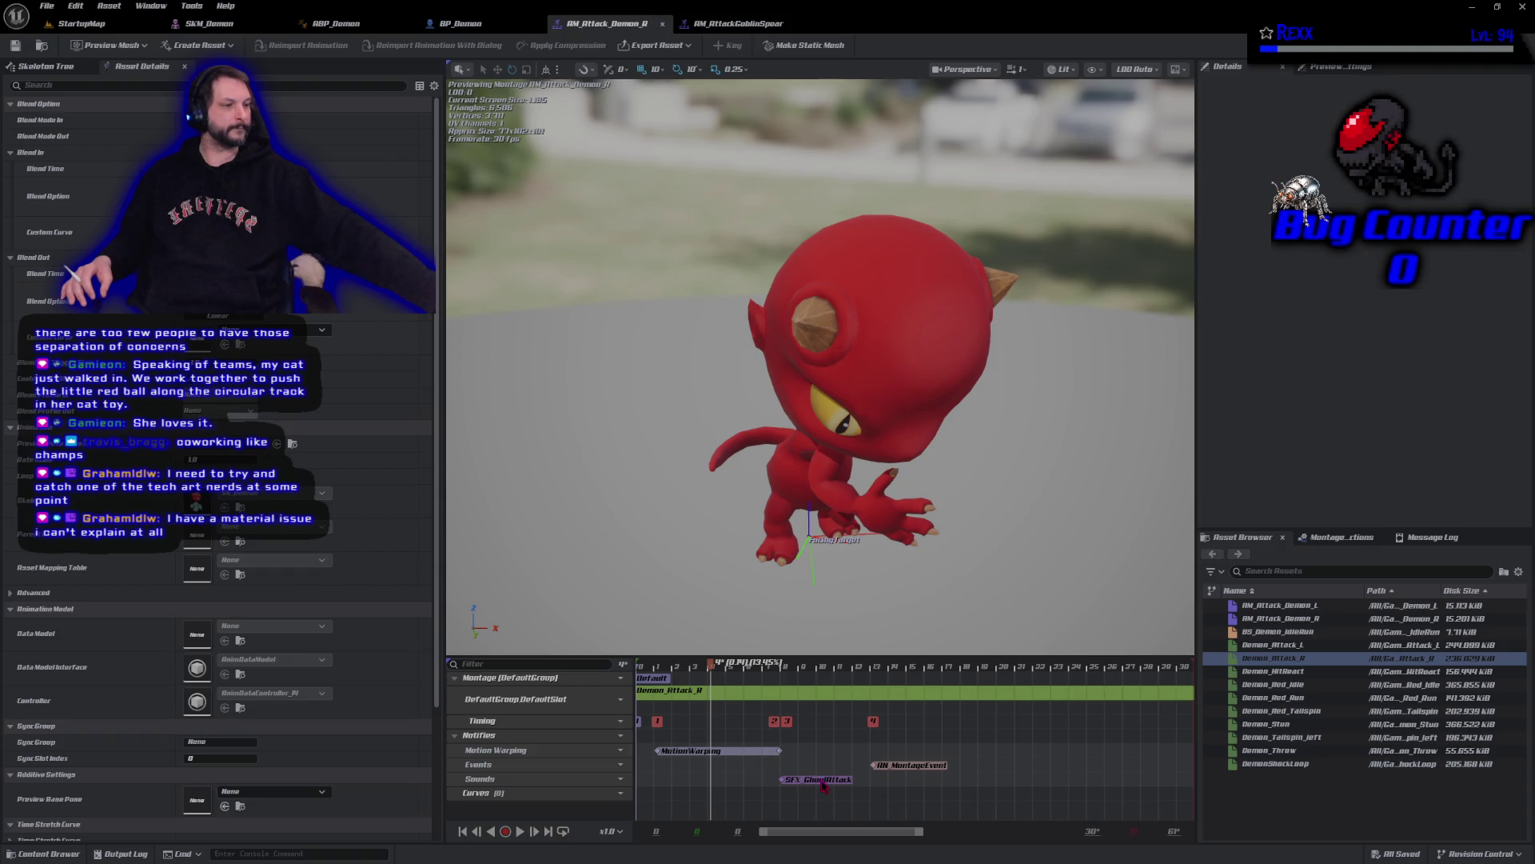
- Tag the AN_MontageEvent notify with Montage.Attack.2 and save the montage
left_click(919, 766)
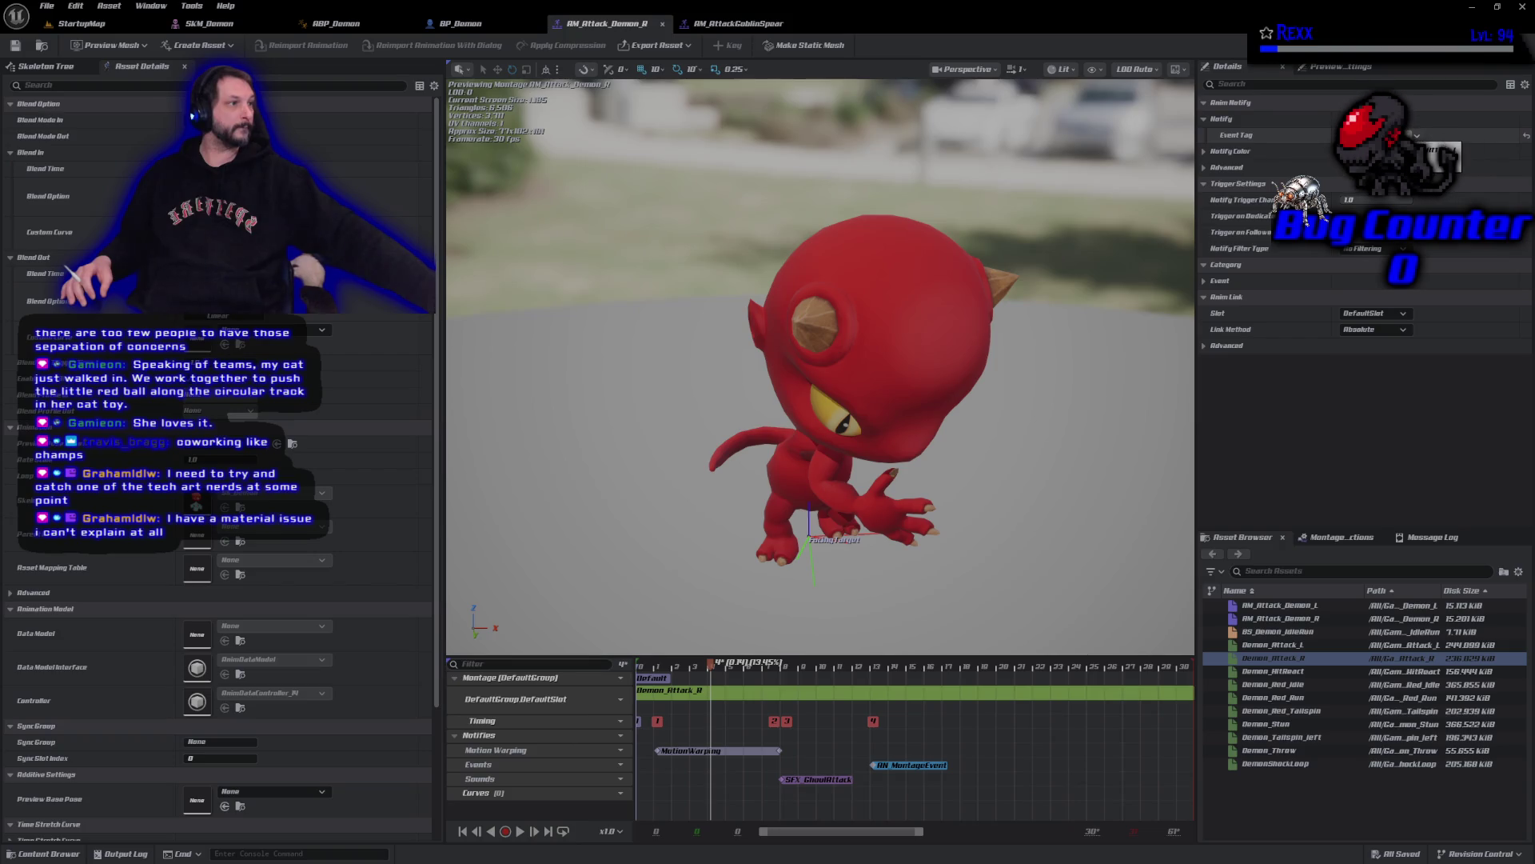
left_click(1417, 135)
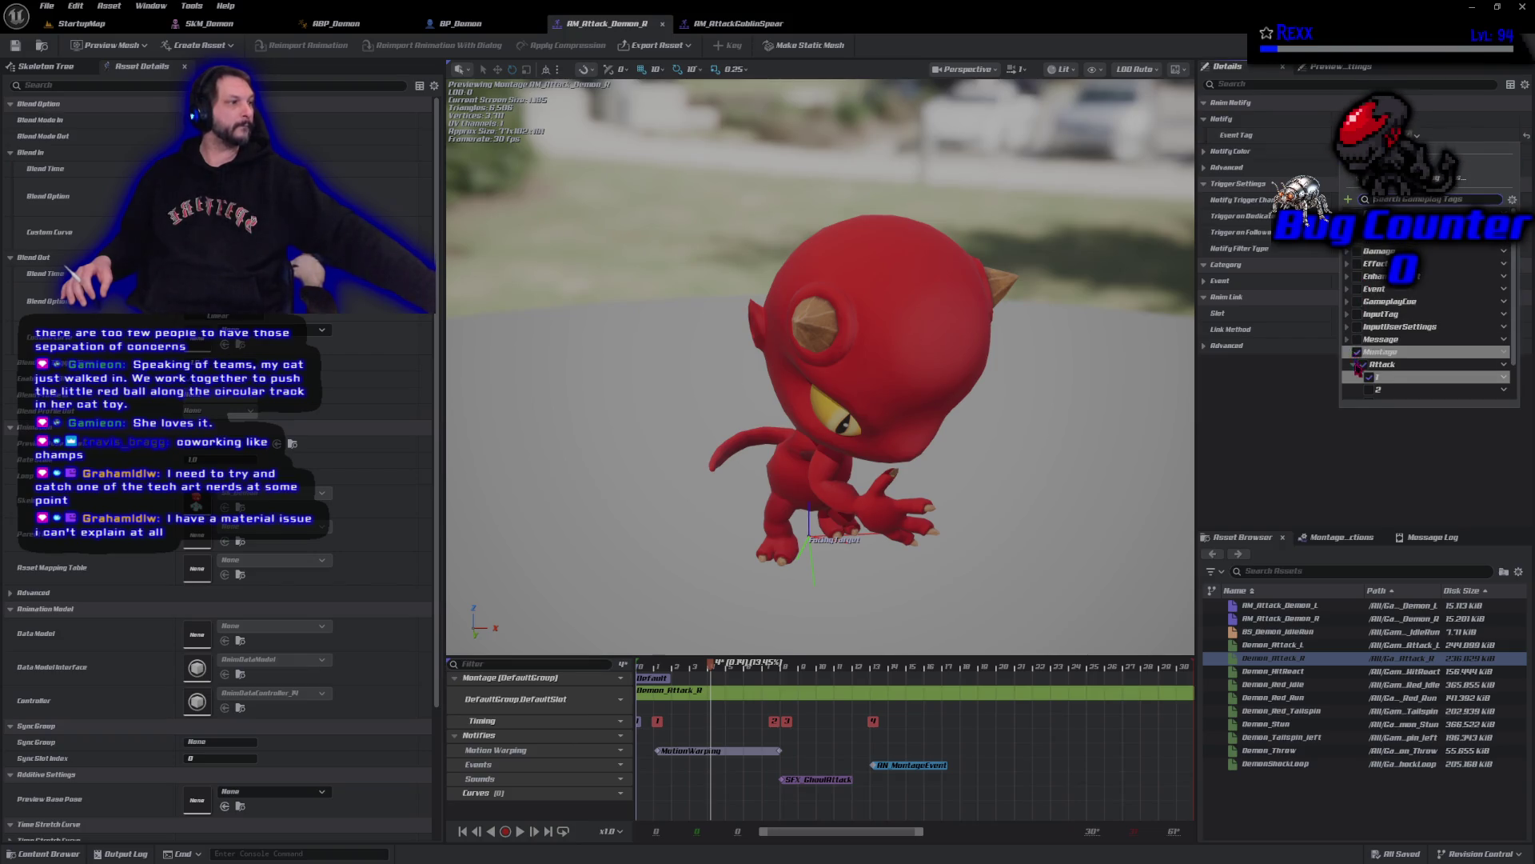
left_click(1370, 390)
left_click(1236, 489)
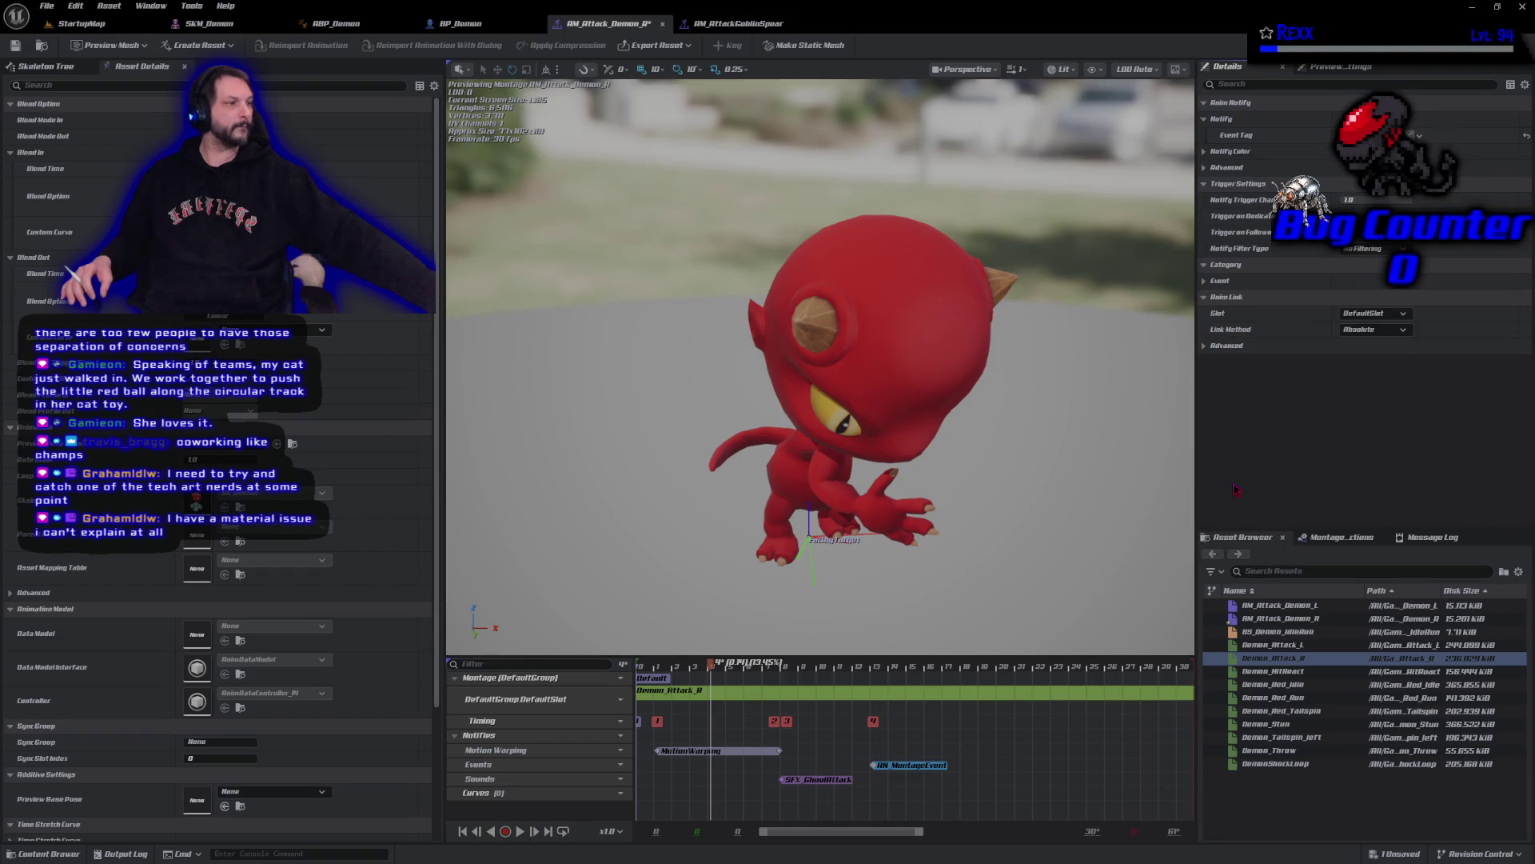
left_click(15, 45)
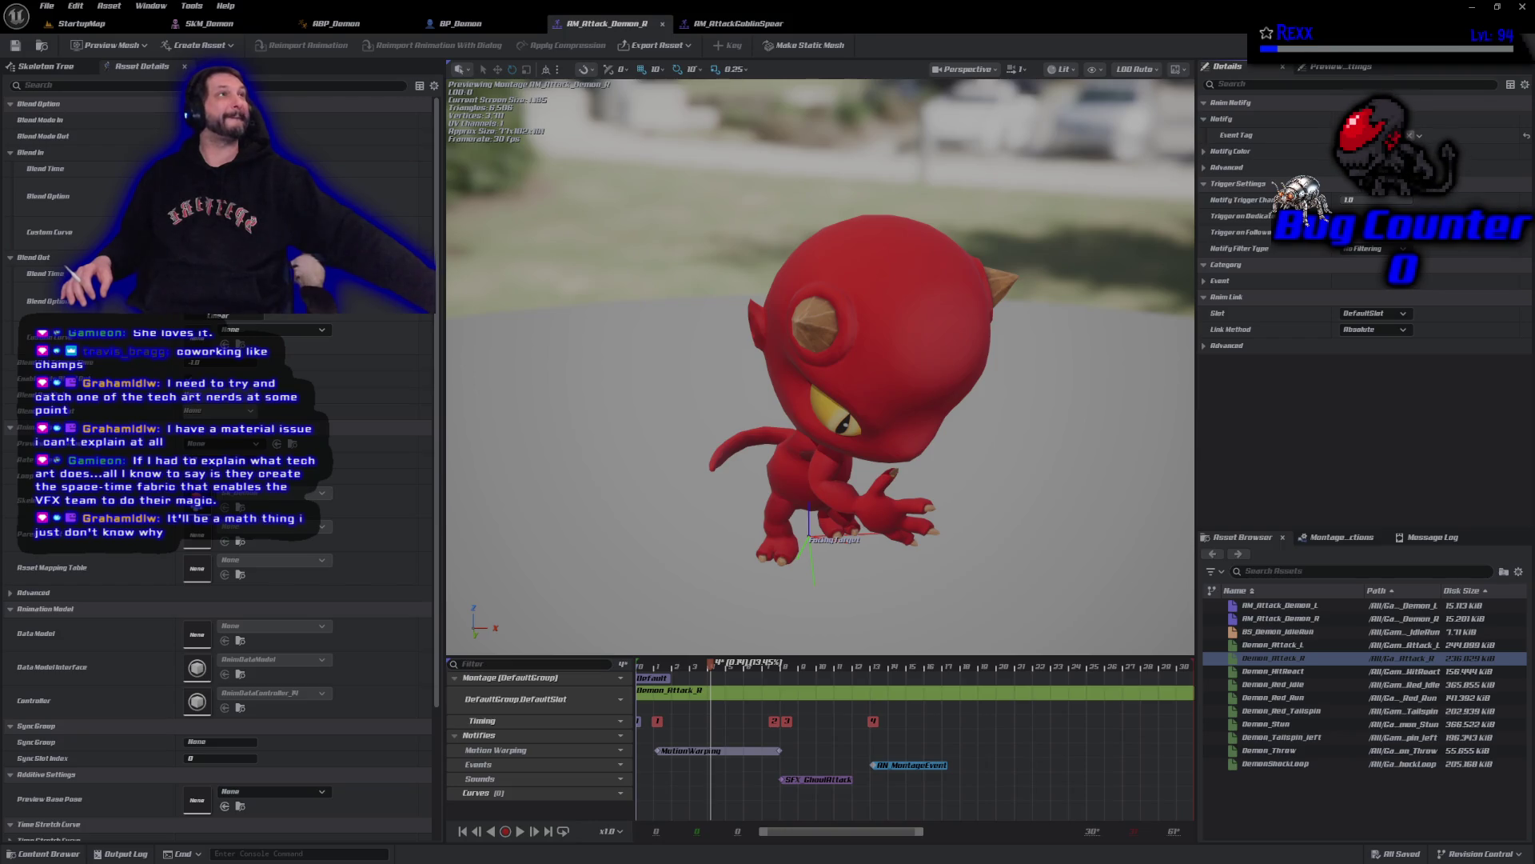
- In BP_Demon, add a second Attack Montages entry using BM_Attack_Demon_R
left_click(461, 24)
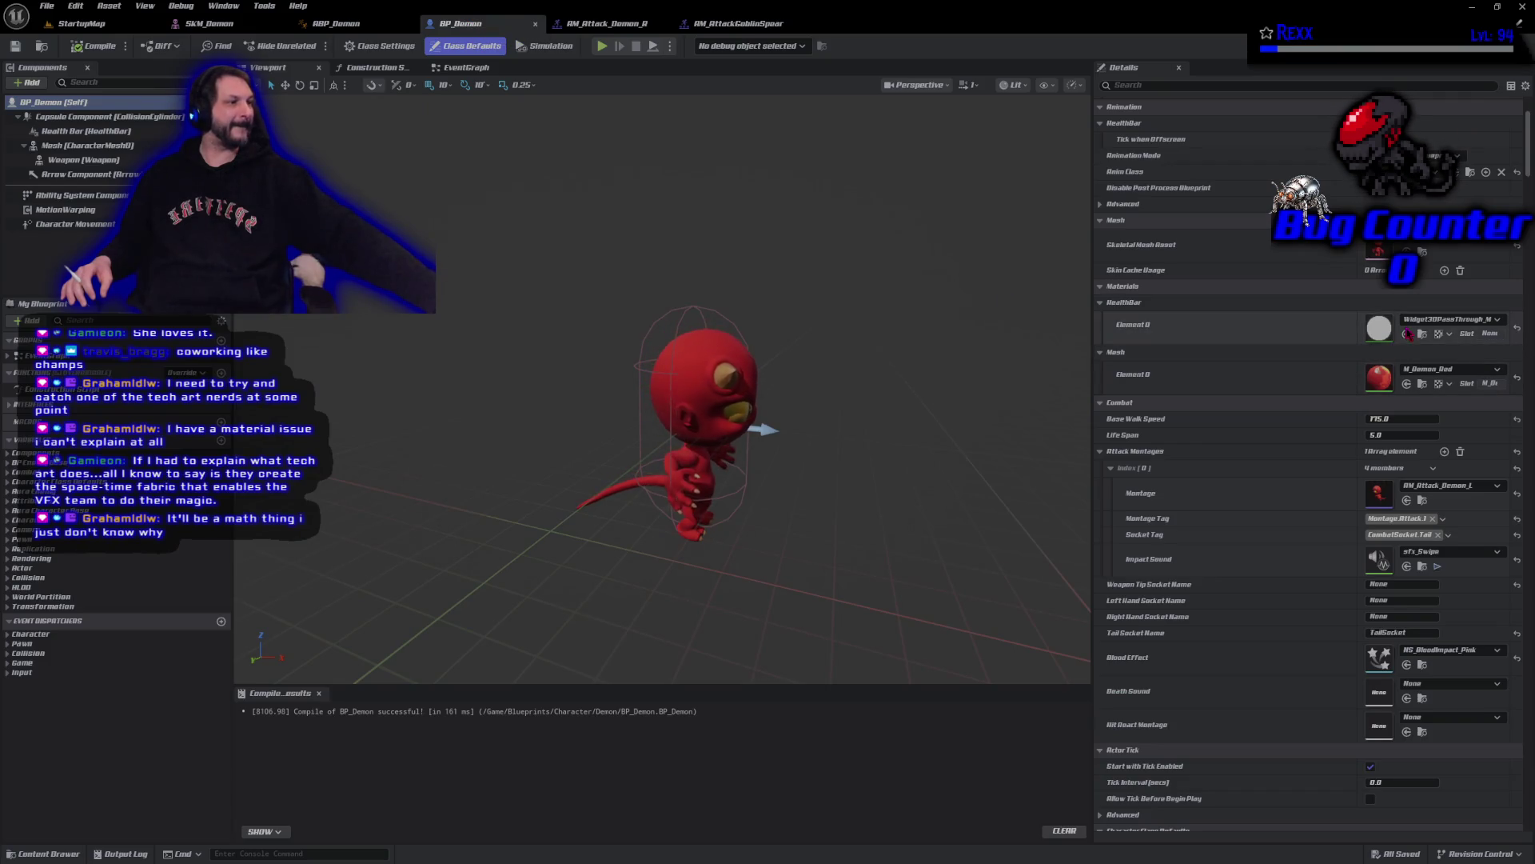
left_click(1444, 451)
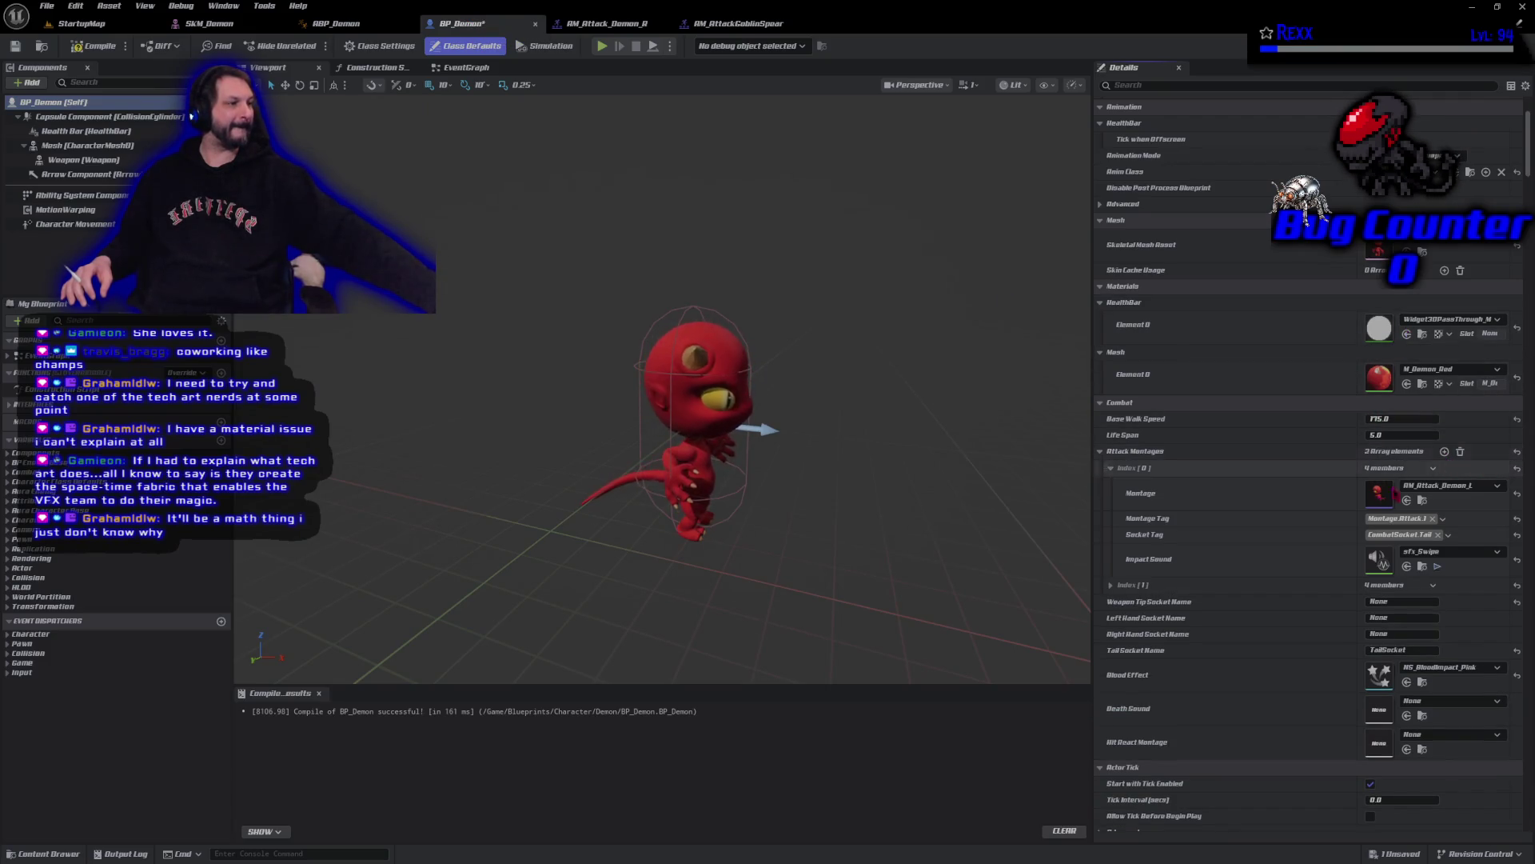
left_click(1112, 585)
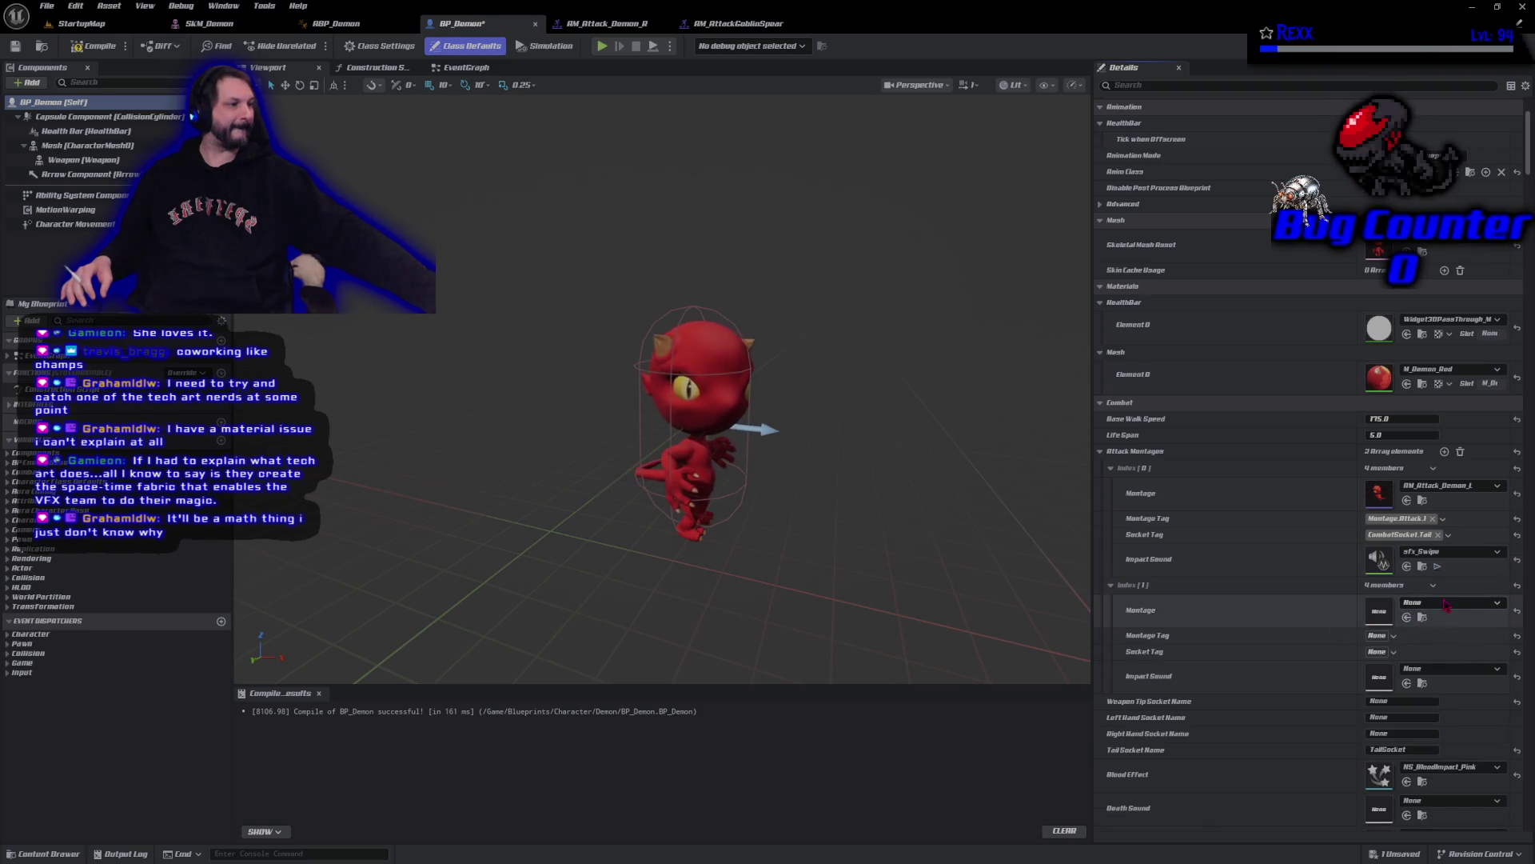
left_click(1450, 604)
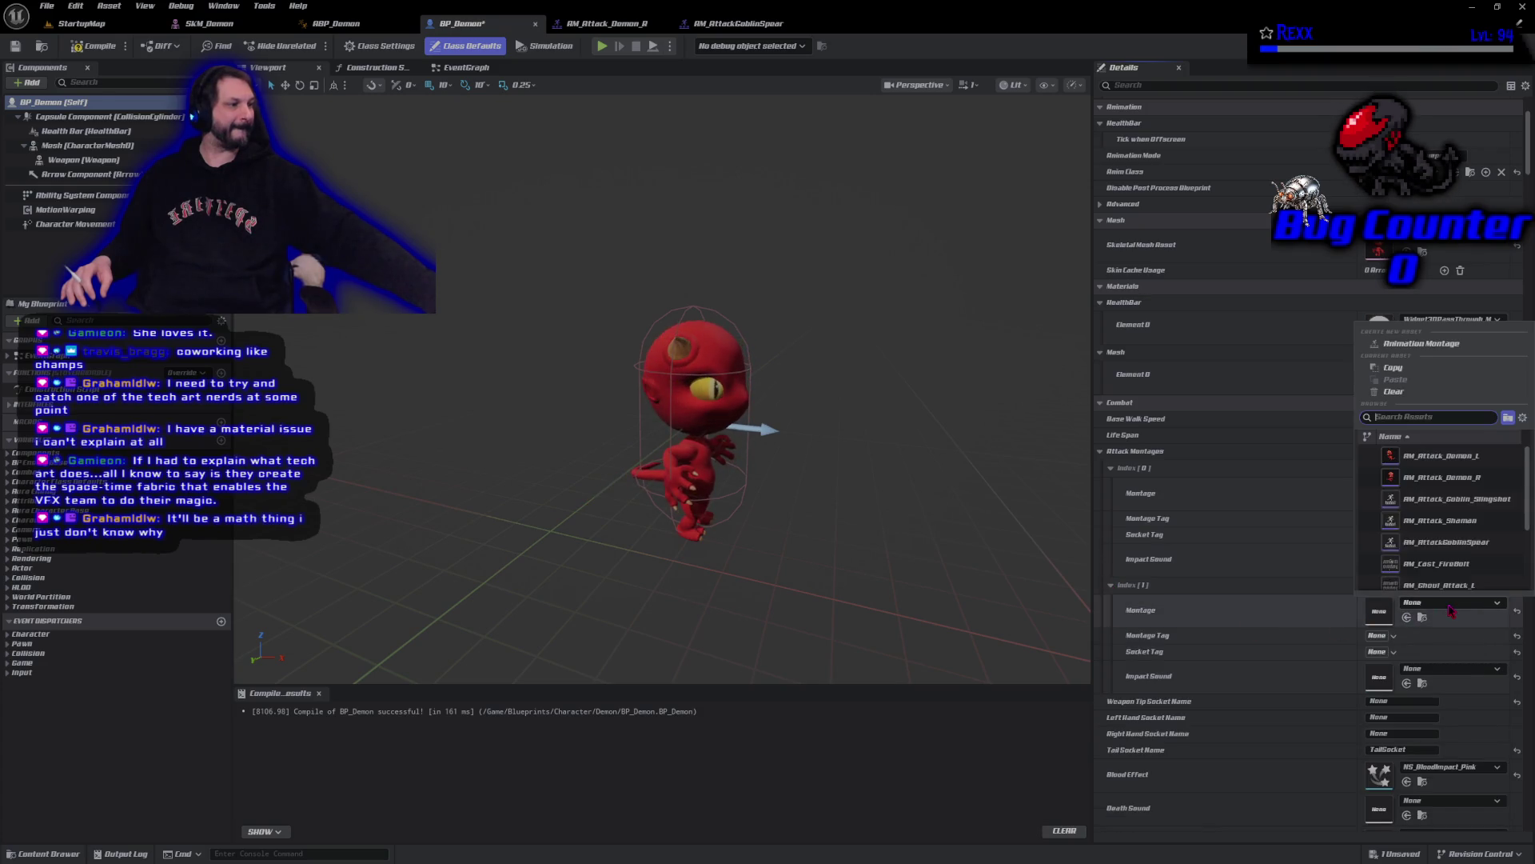
left_click(1439, 477)
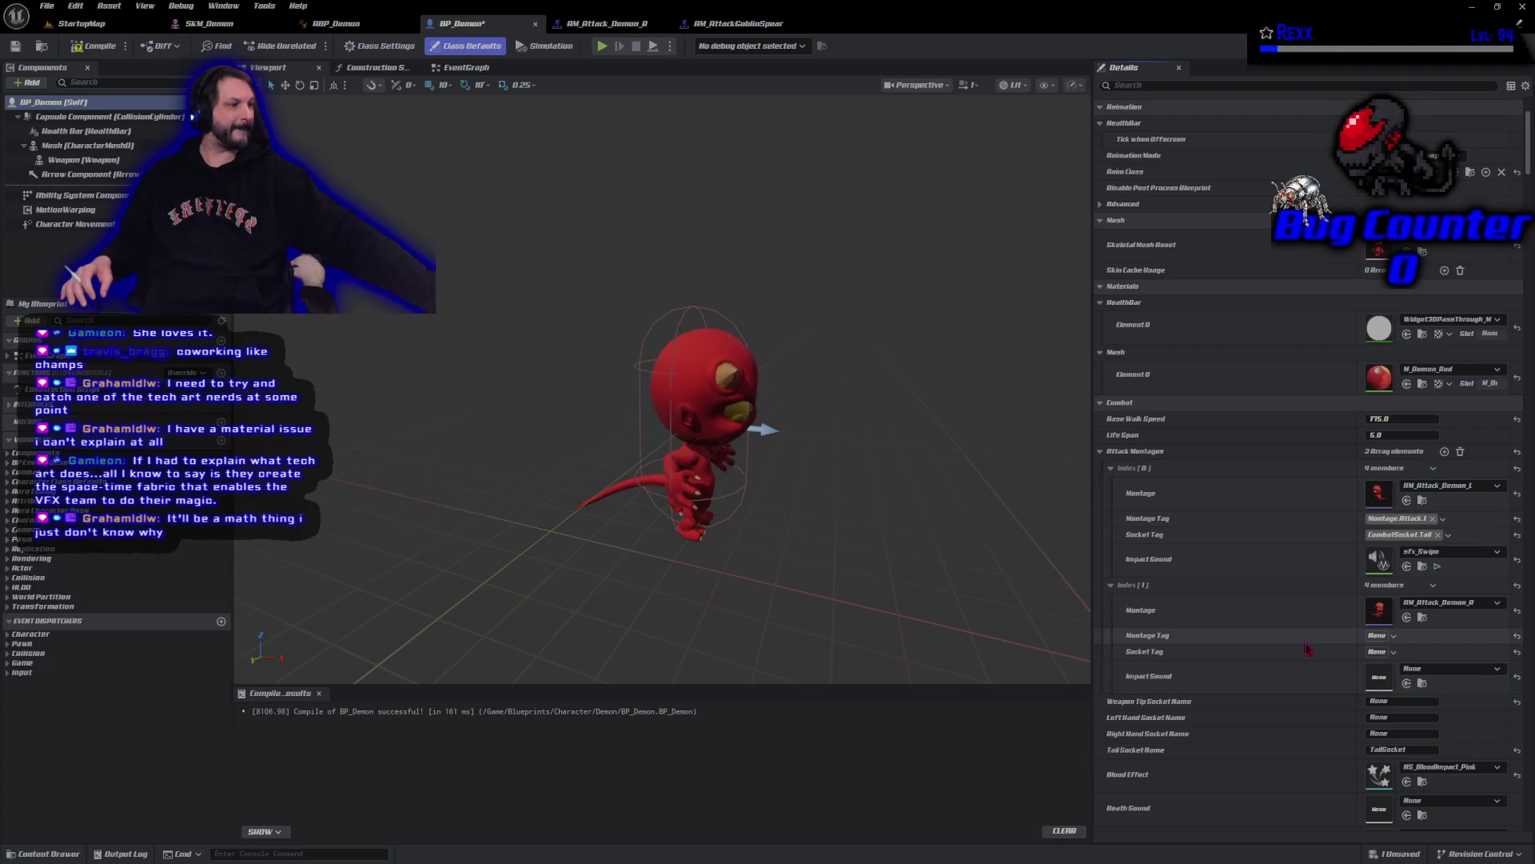
- Set the new entry's Montage Tag to Montage.Attack.2
left_click(1378, 637)
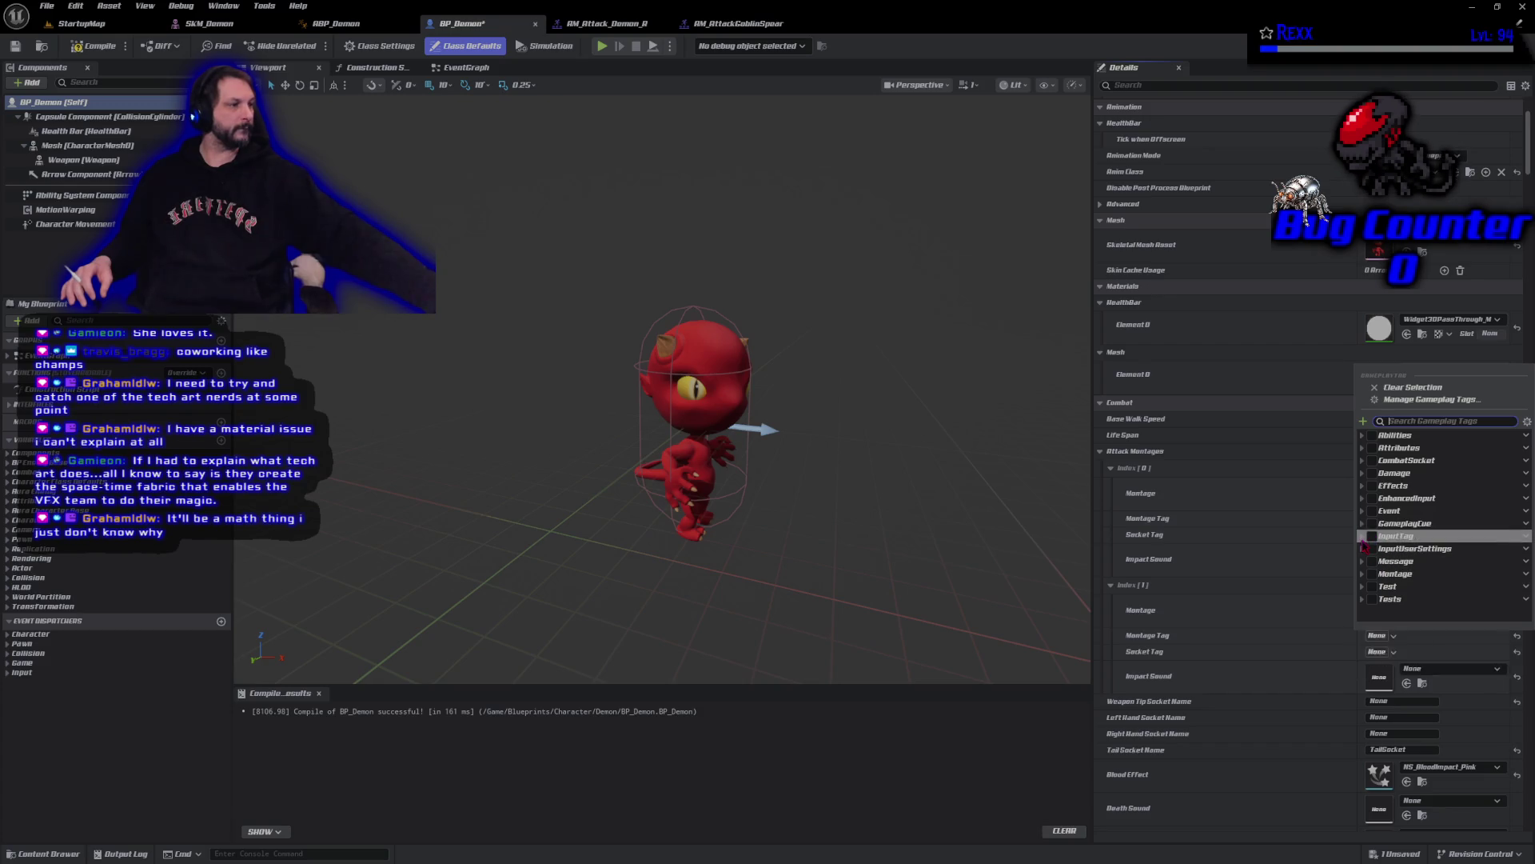
left_click(1364, 575)
left_click(1369, 586)
left_click(1386, 610)
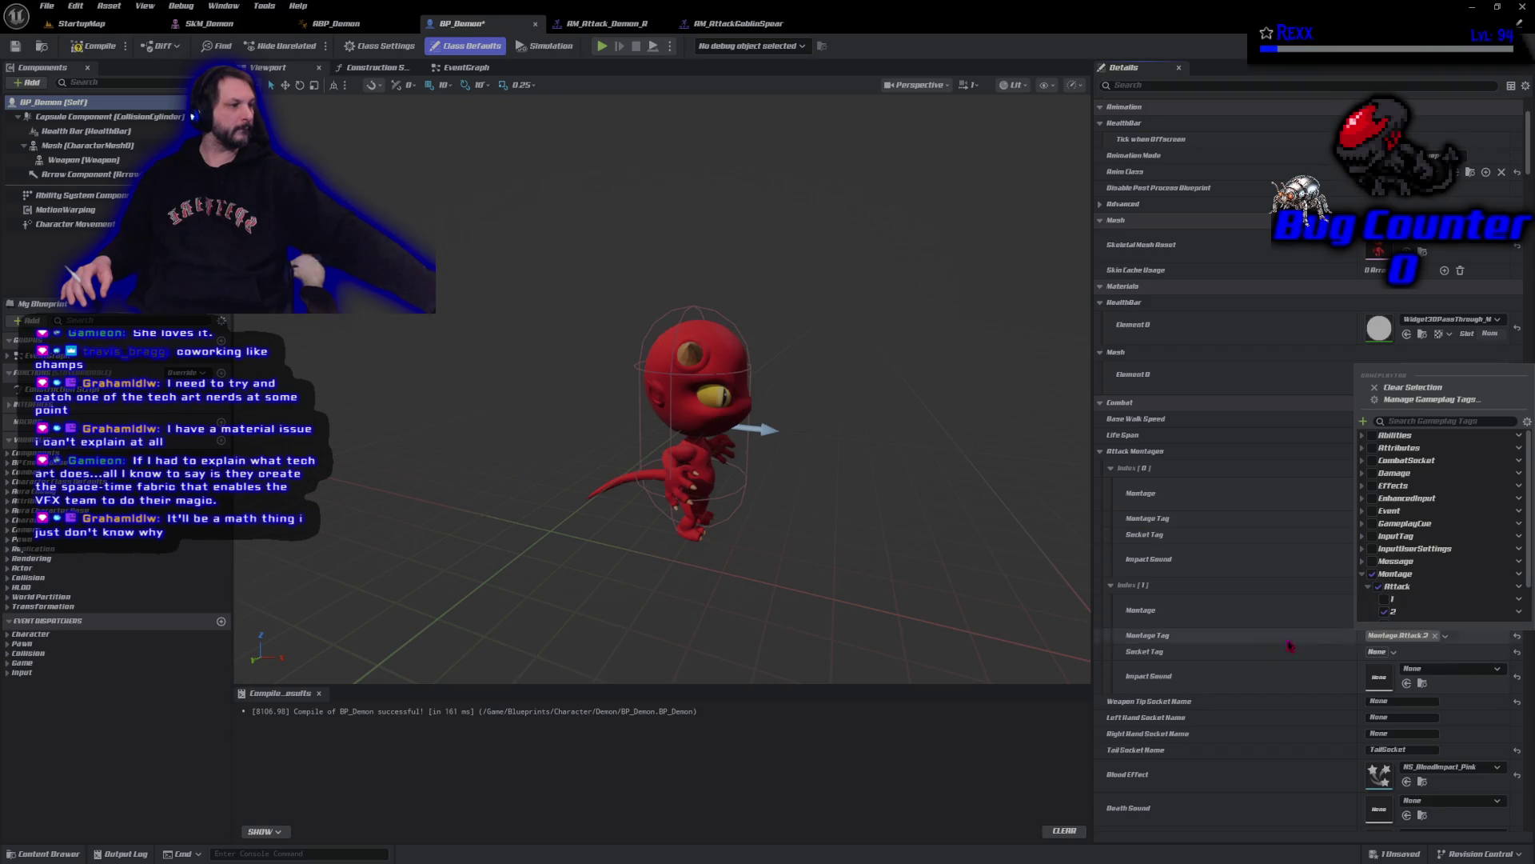
left_click(980, 746)
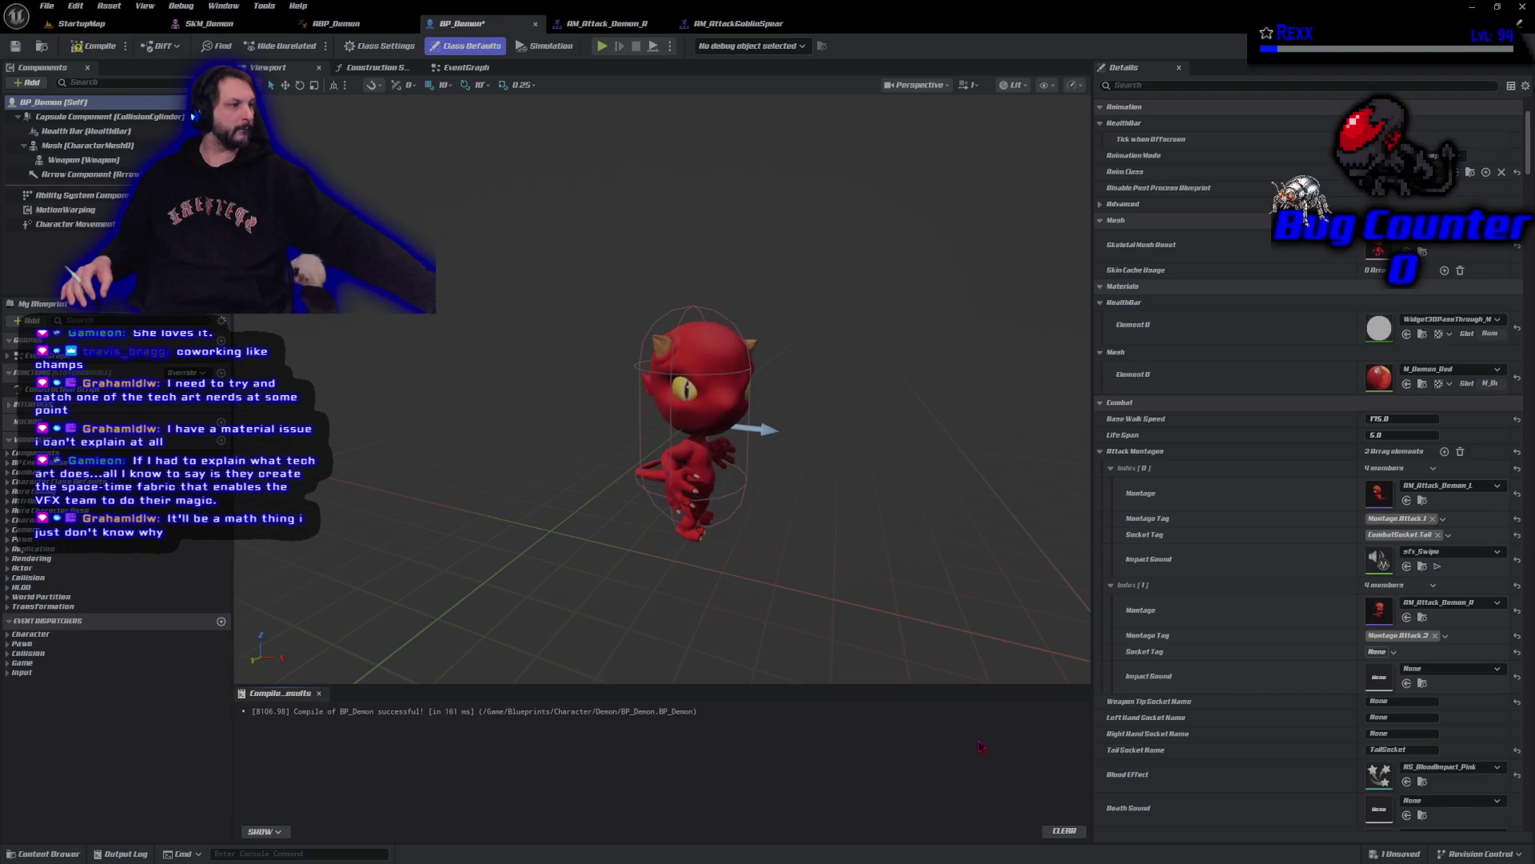
- Set the new entry's Socket Tag to CombatSocket.Tail and compile BP_Demon
left_click(1392, 653)
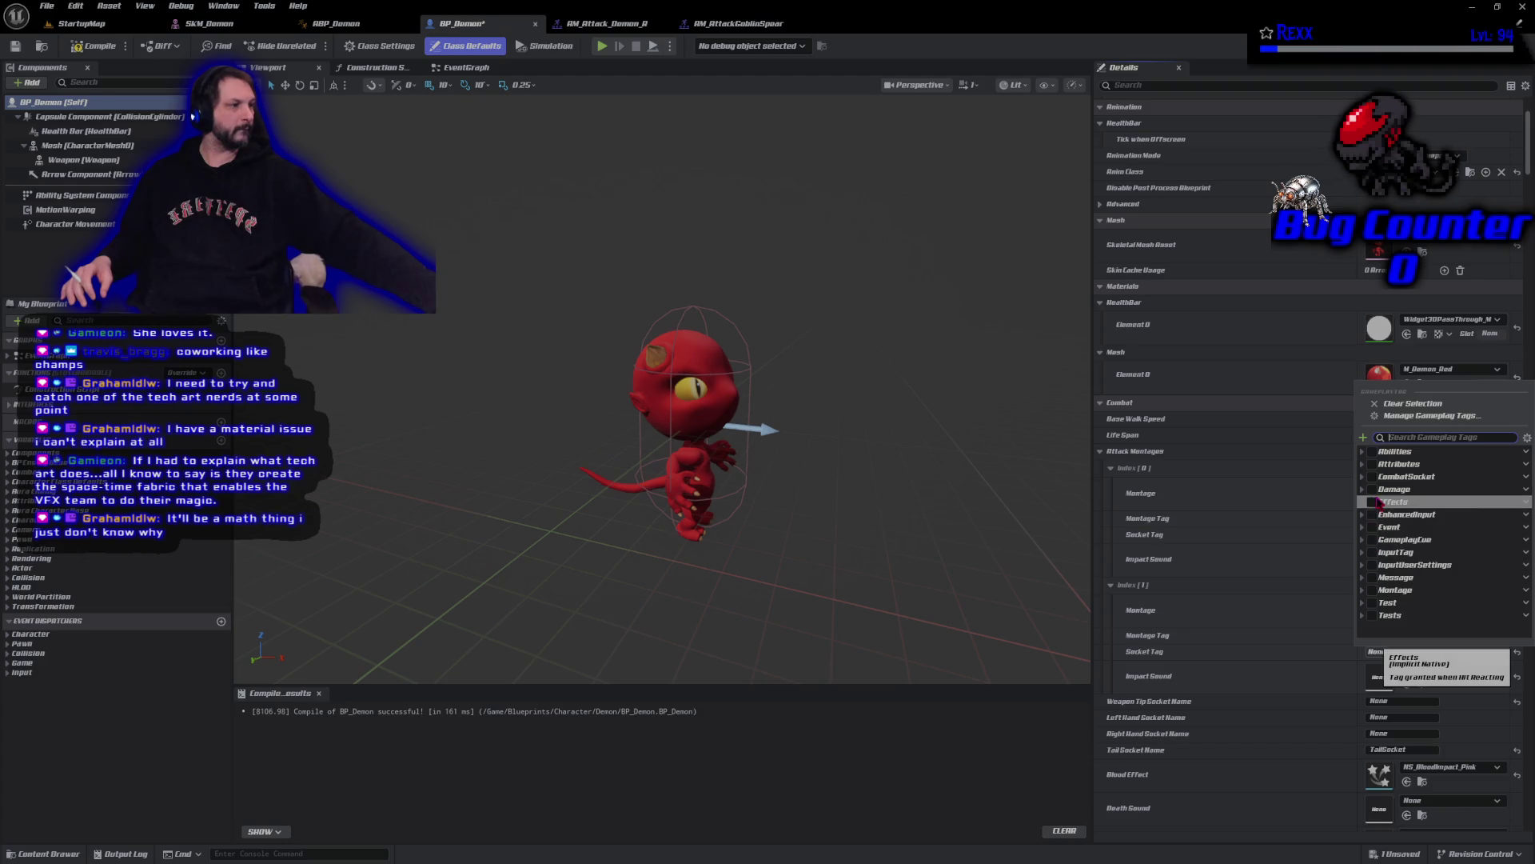
left_click(1362, 477)
left_click(1379, 514)
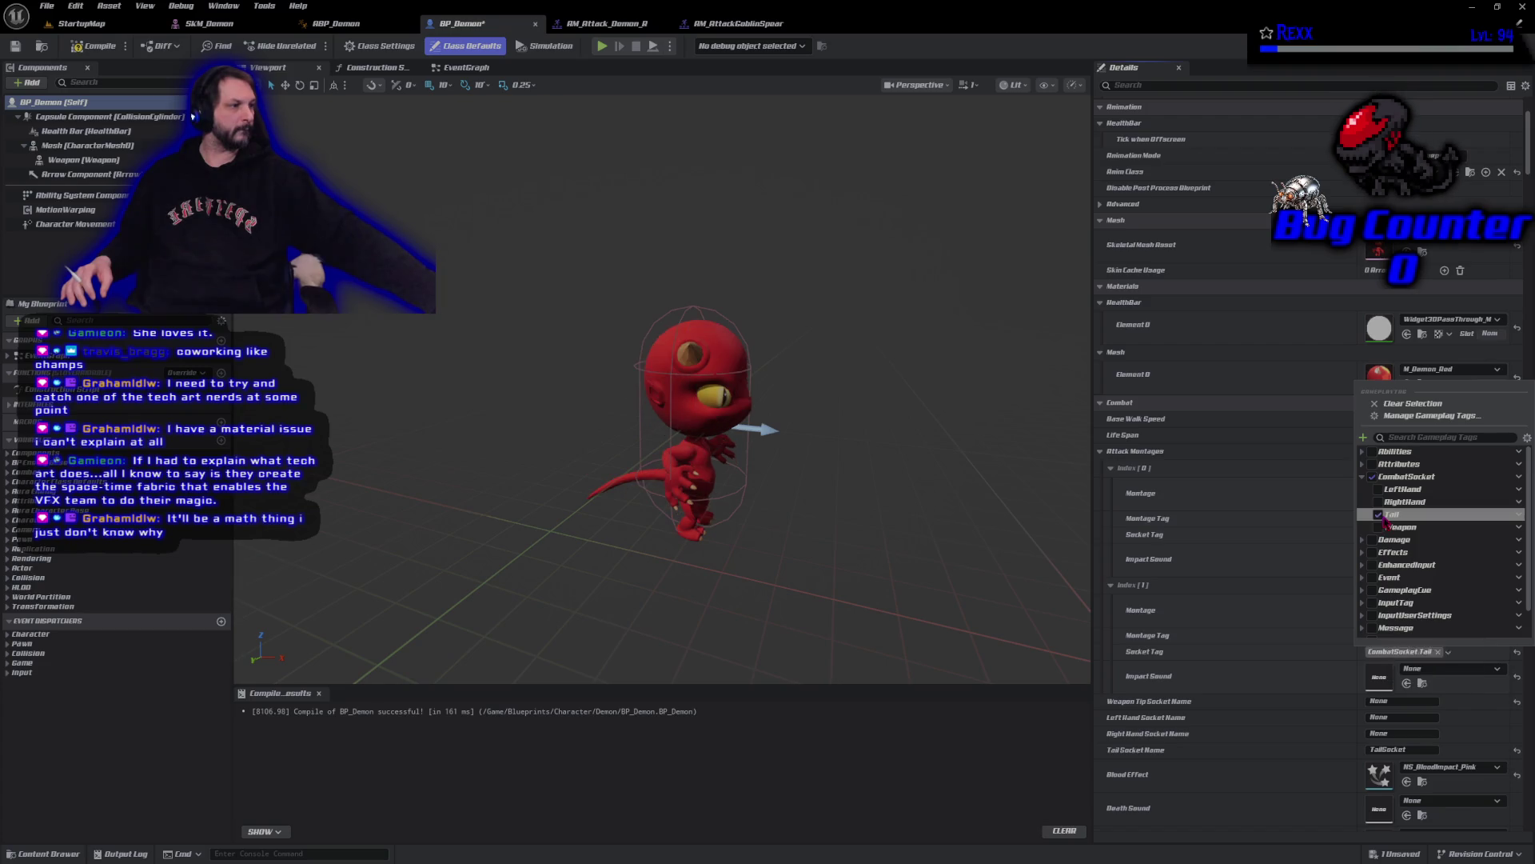
left_click(81, 48)
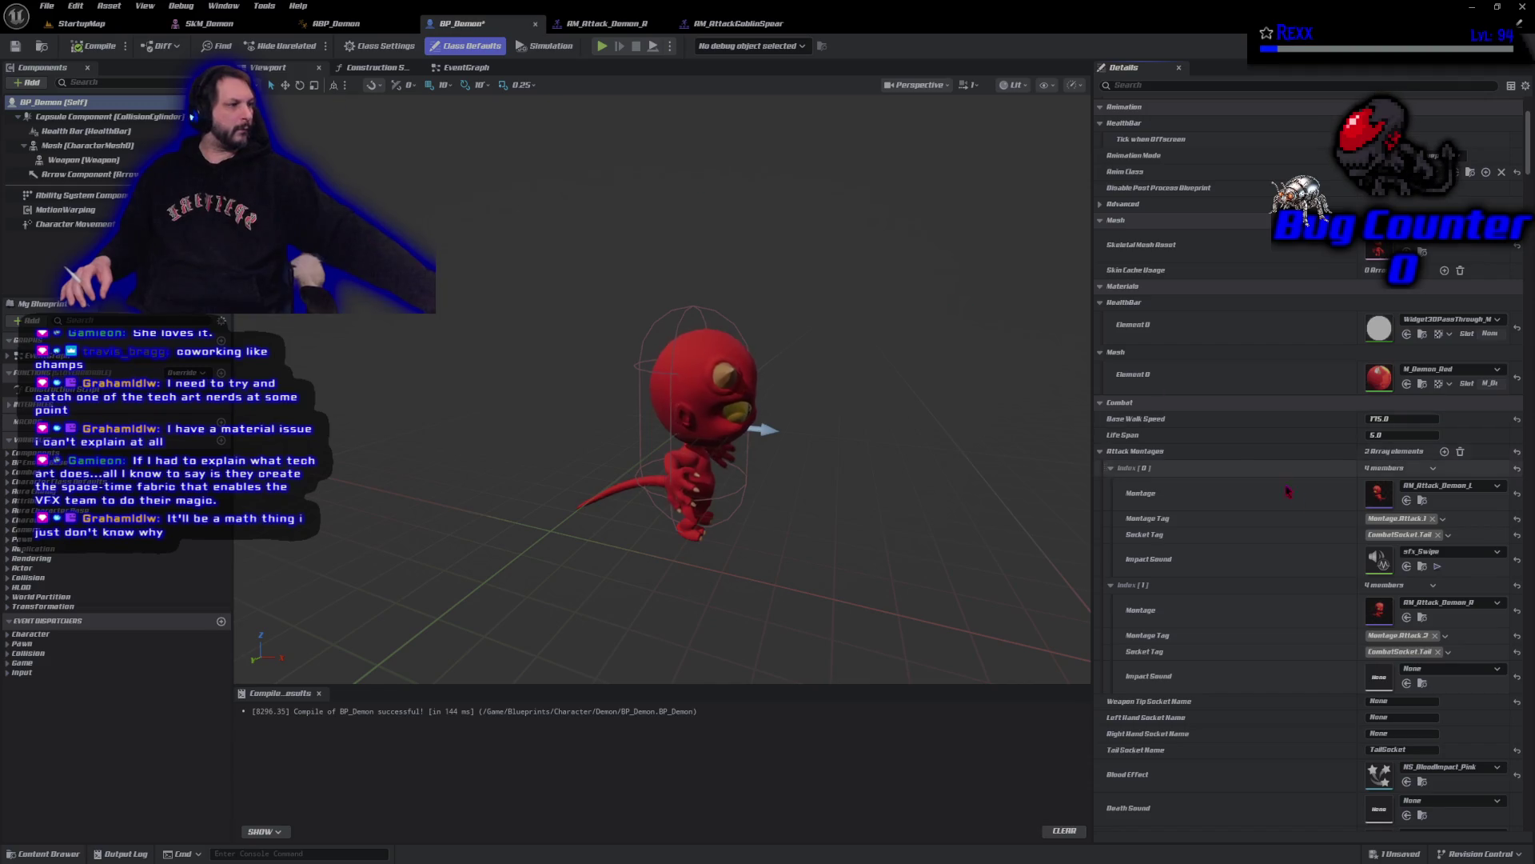
- Assign sfx_Swipe as Index [1] Impact Sound and recompile BP_Demon
left_click(1422, 566)
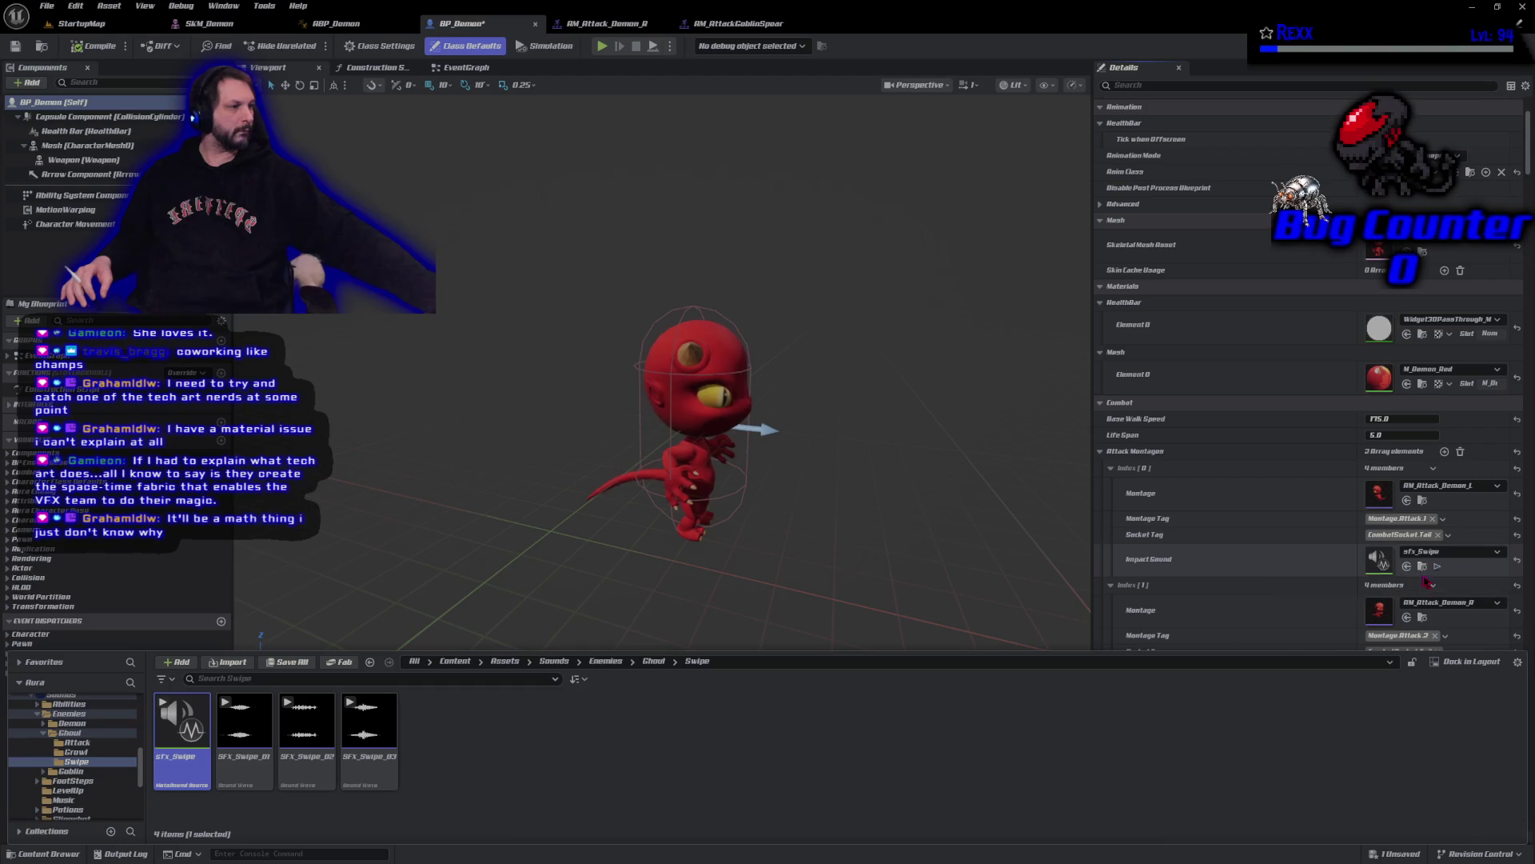
left_click(878, 607)
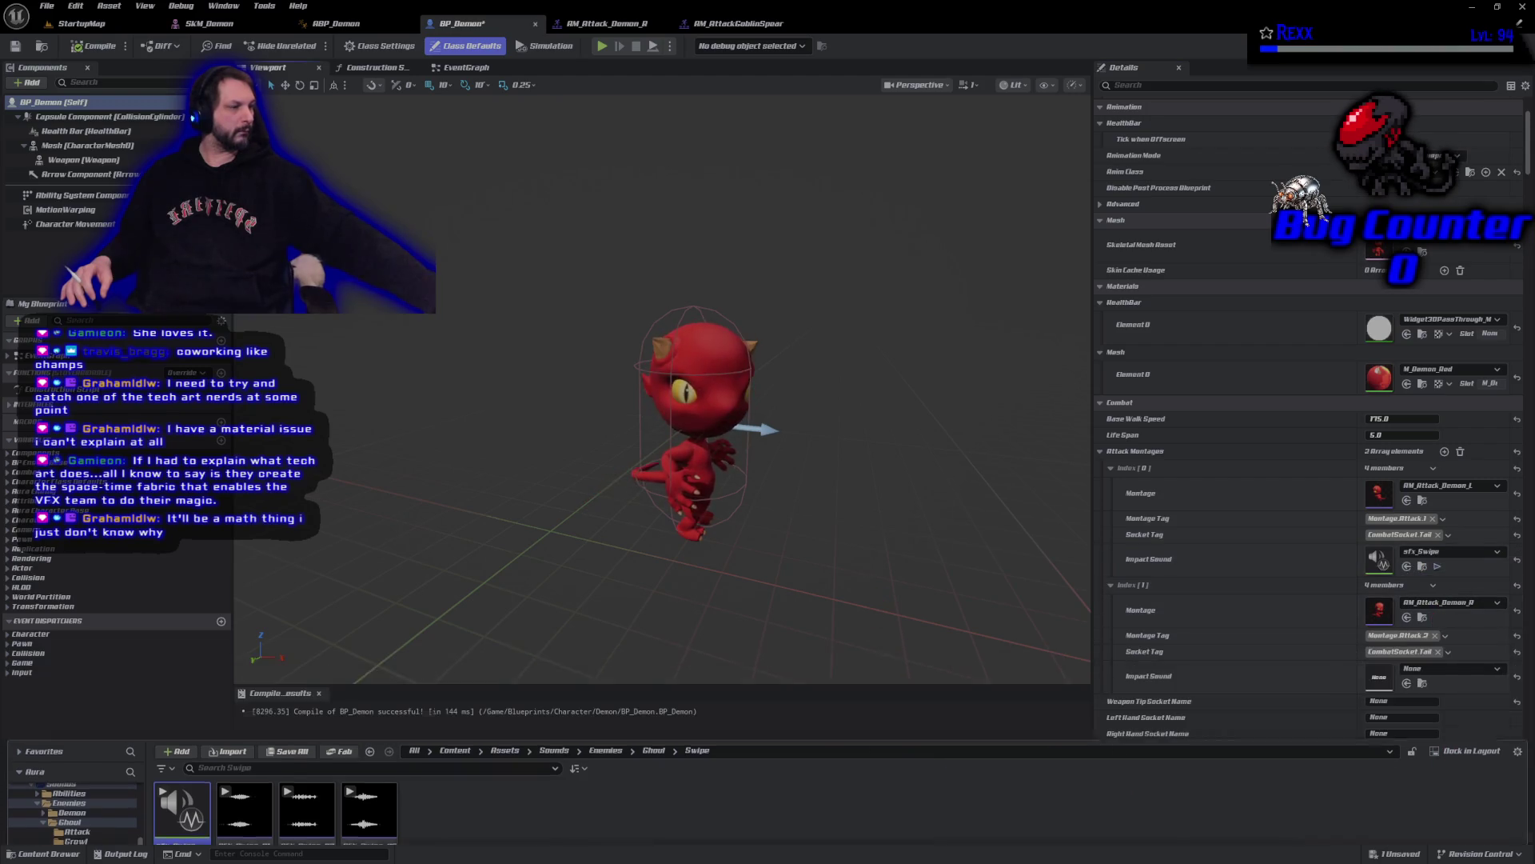
left_click(1406, 683)
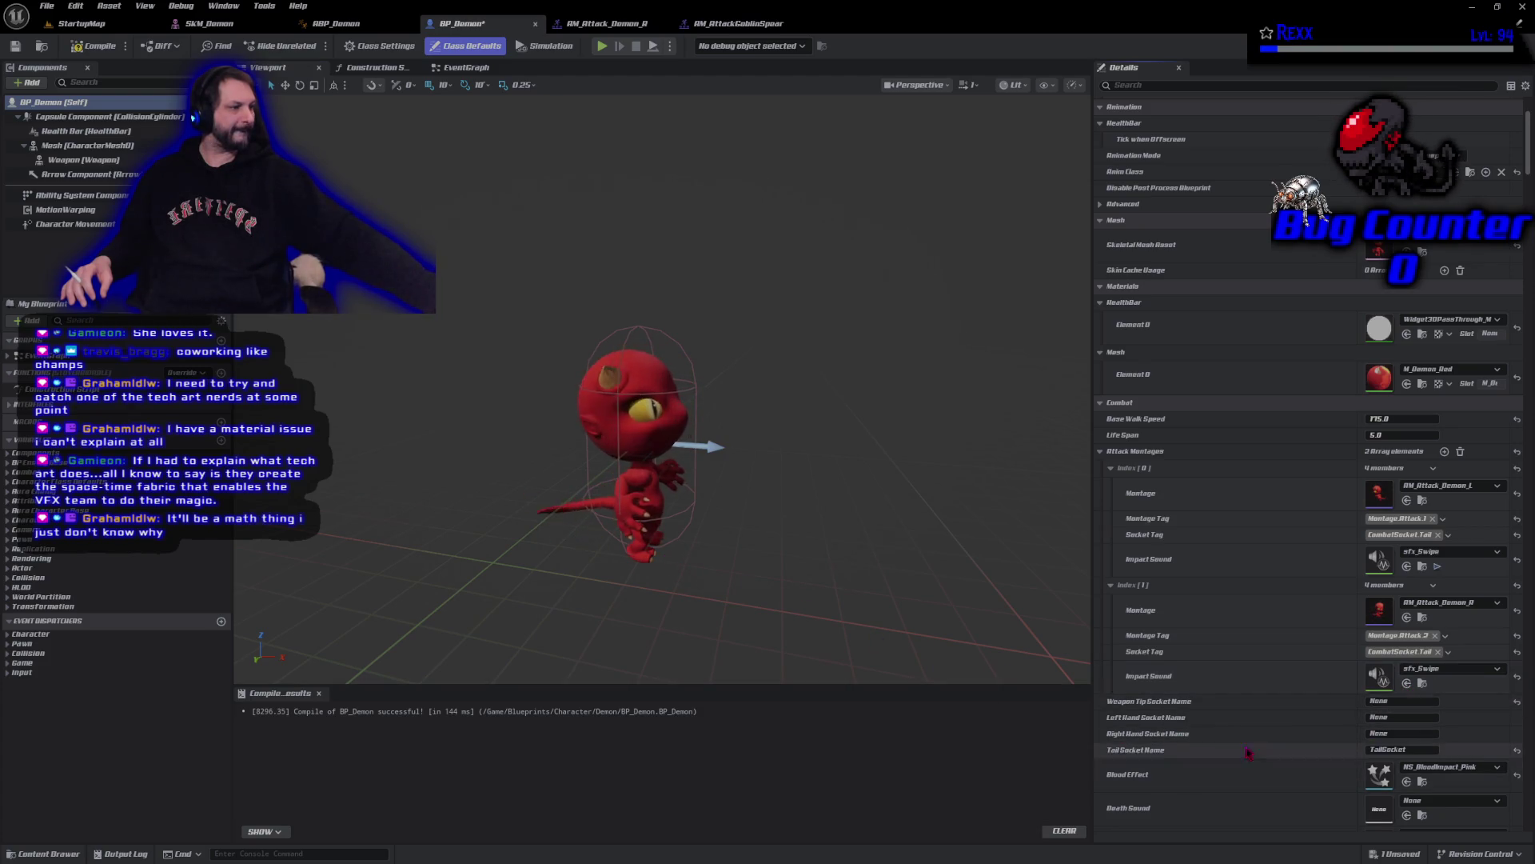
left_click(88, 48)
- Save all assets, including BP_Demon with its two Attack Montages entries, using File > Save All
left_click(46, 5)
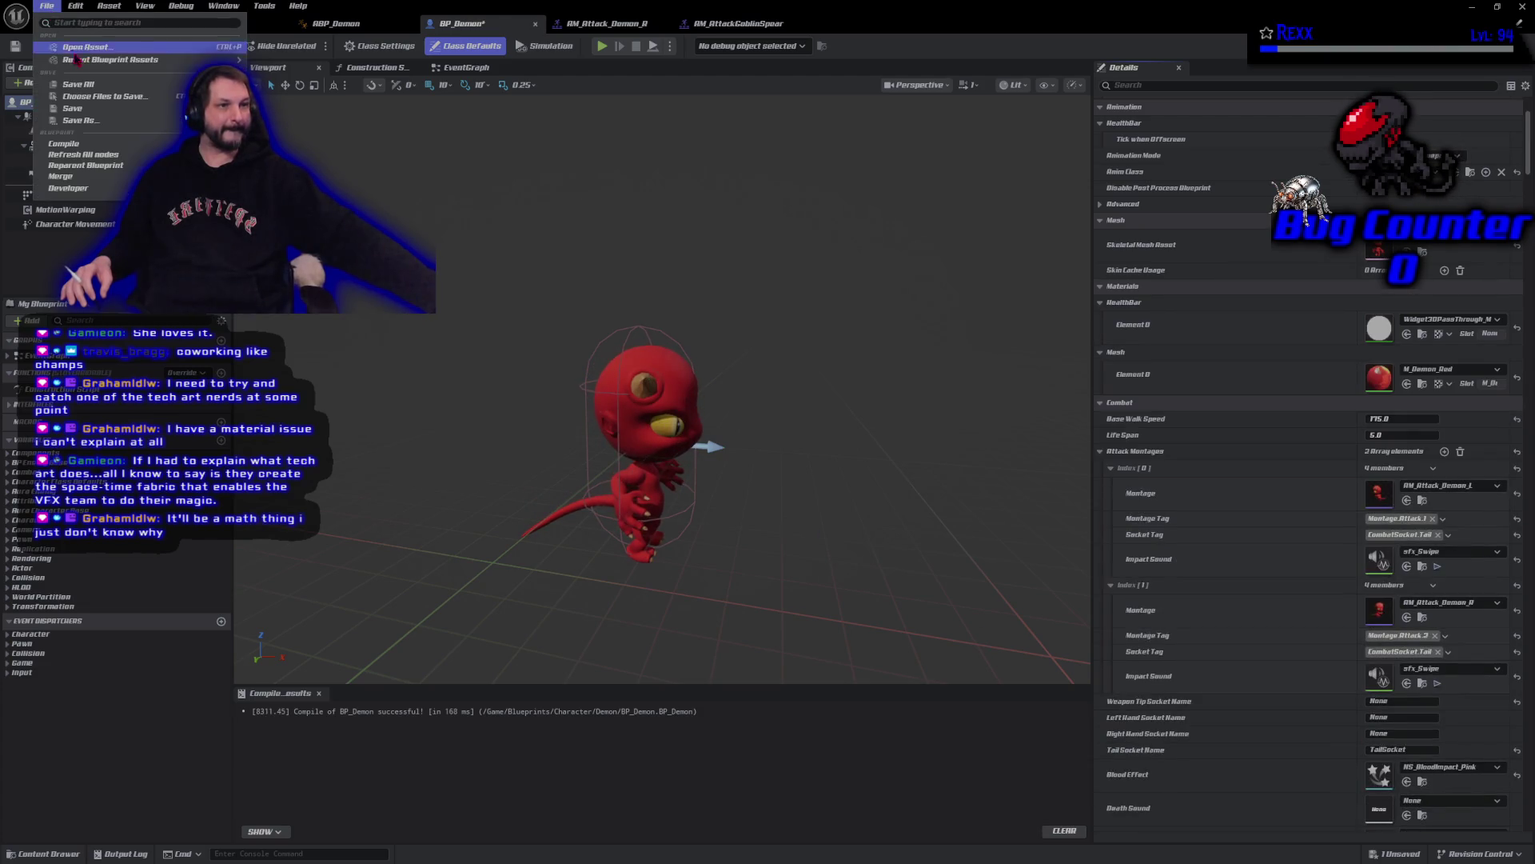
left_click(84, 83)
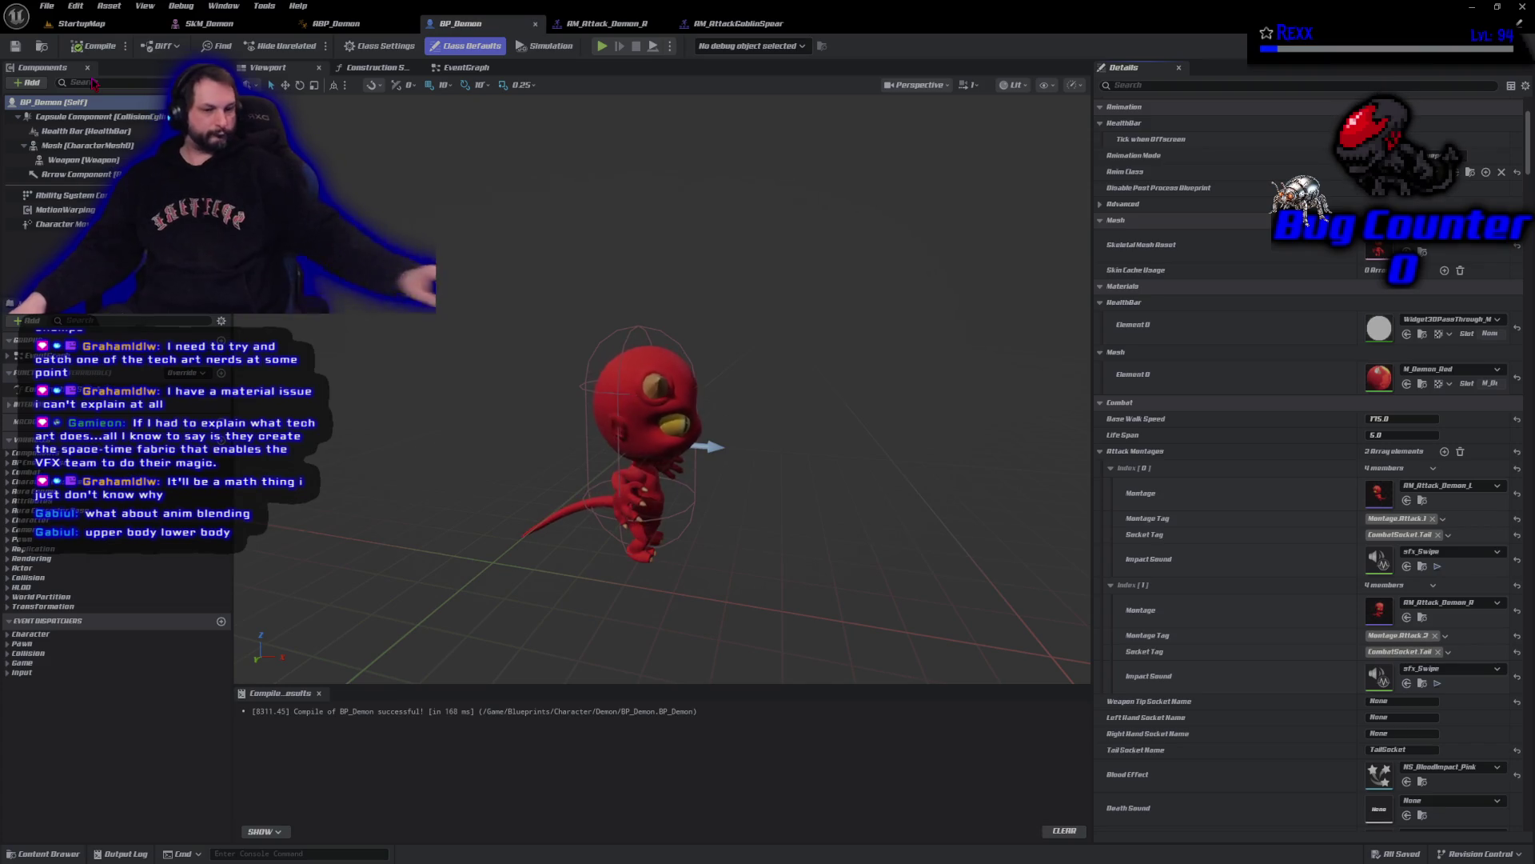
scroll(730, 582, "up", 5)
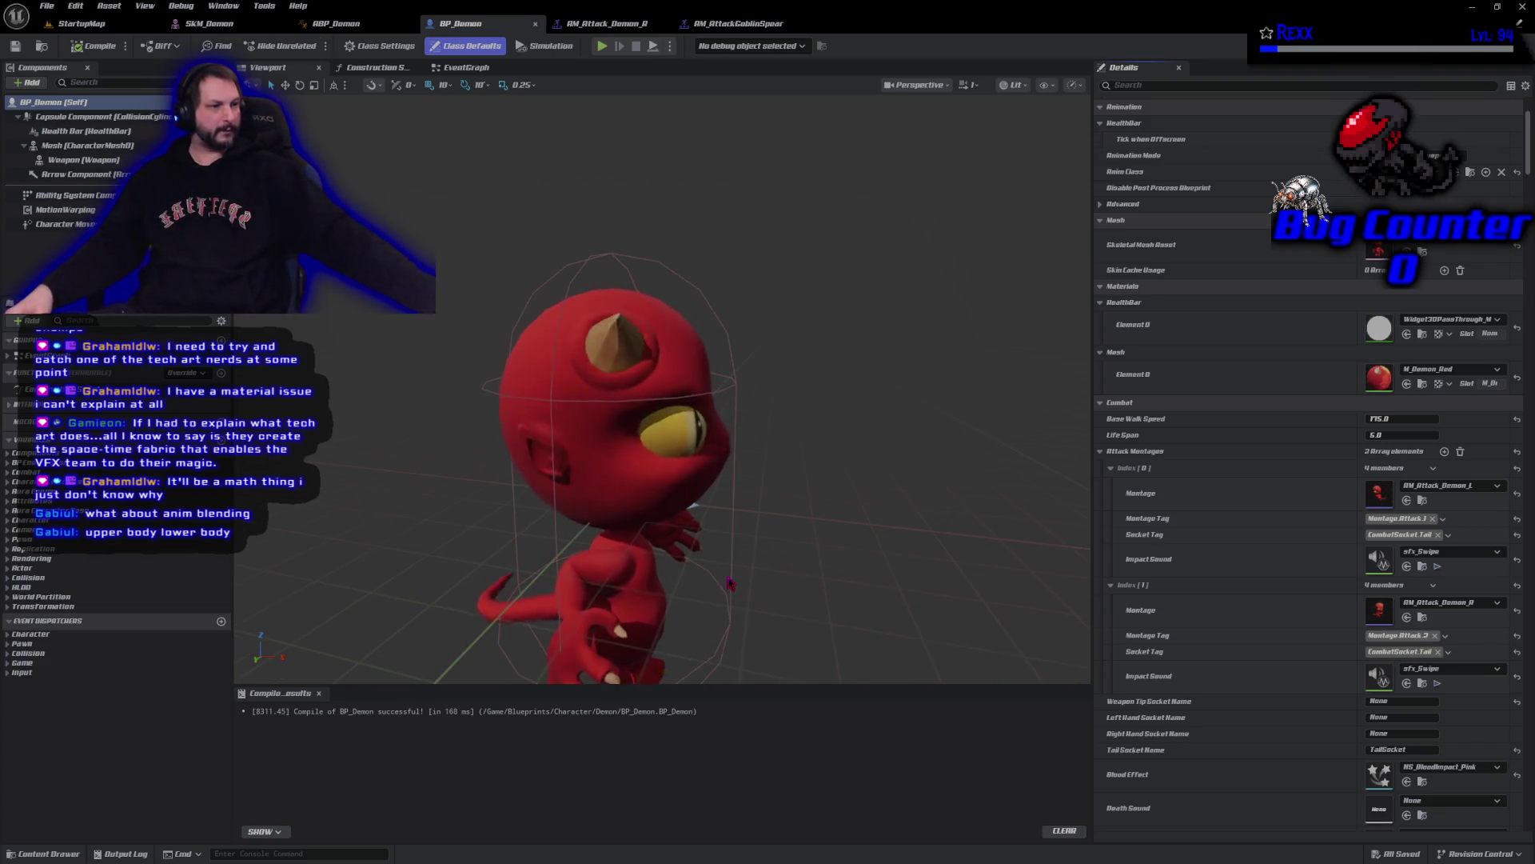
left_click_drag(727, 250, 722, 458)
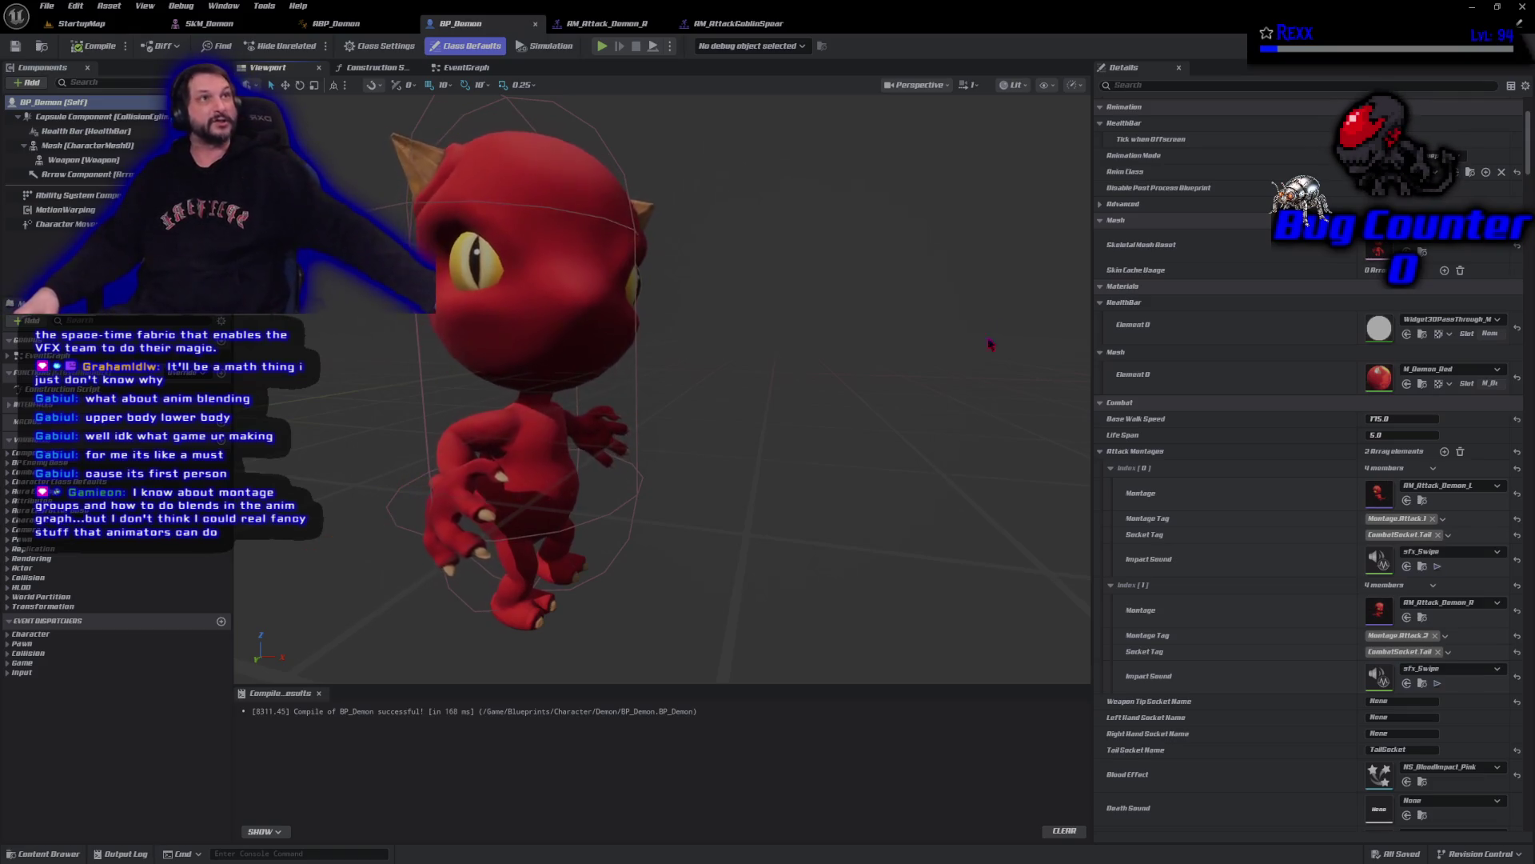
mouse_move(800, 2)
left_mouse_down()
mouse_move(692, 2)
mouse_move(843, 196)
mouse_move(867, 141)
mouse_move(868, 0)
left_mouse_up()
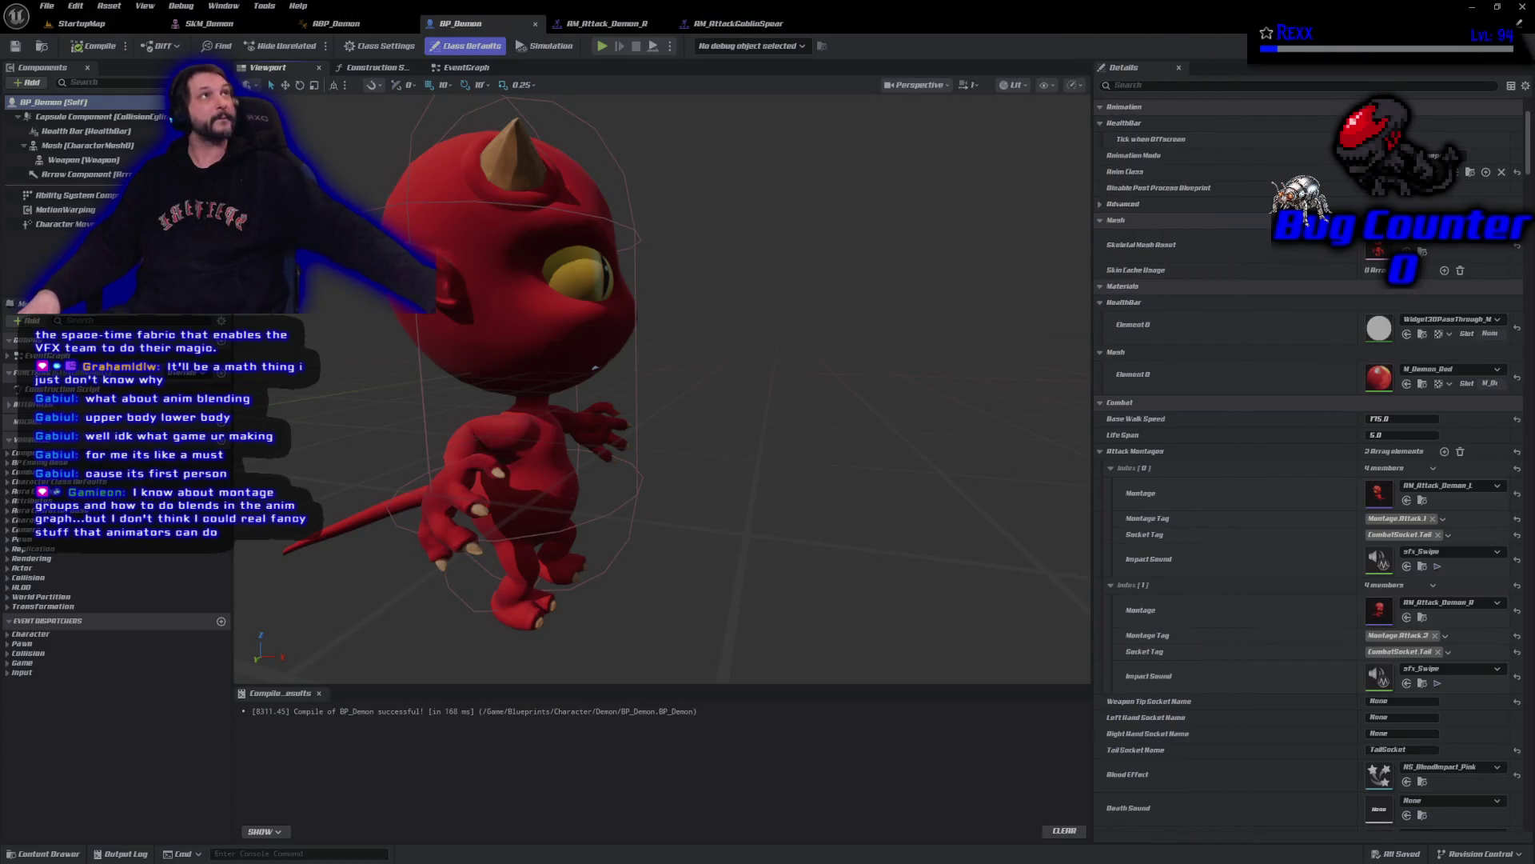
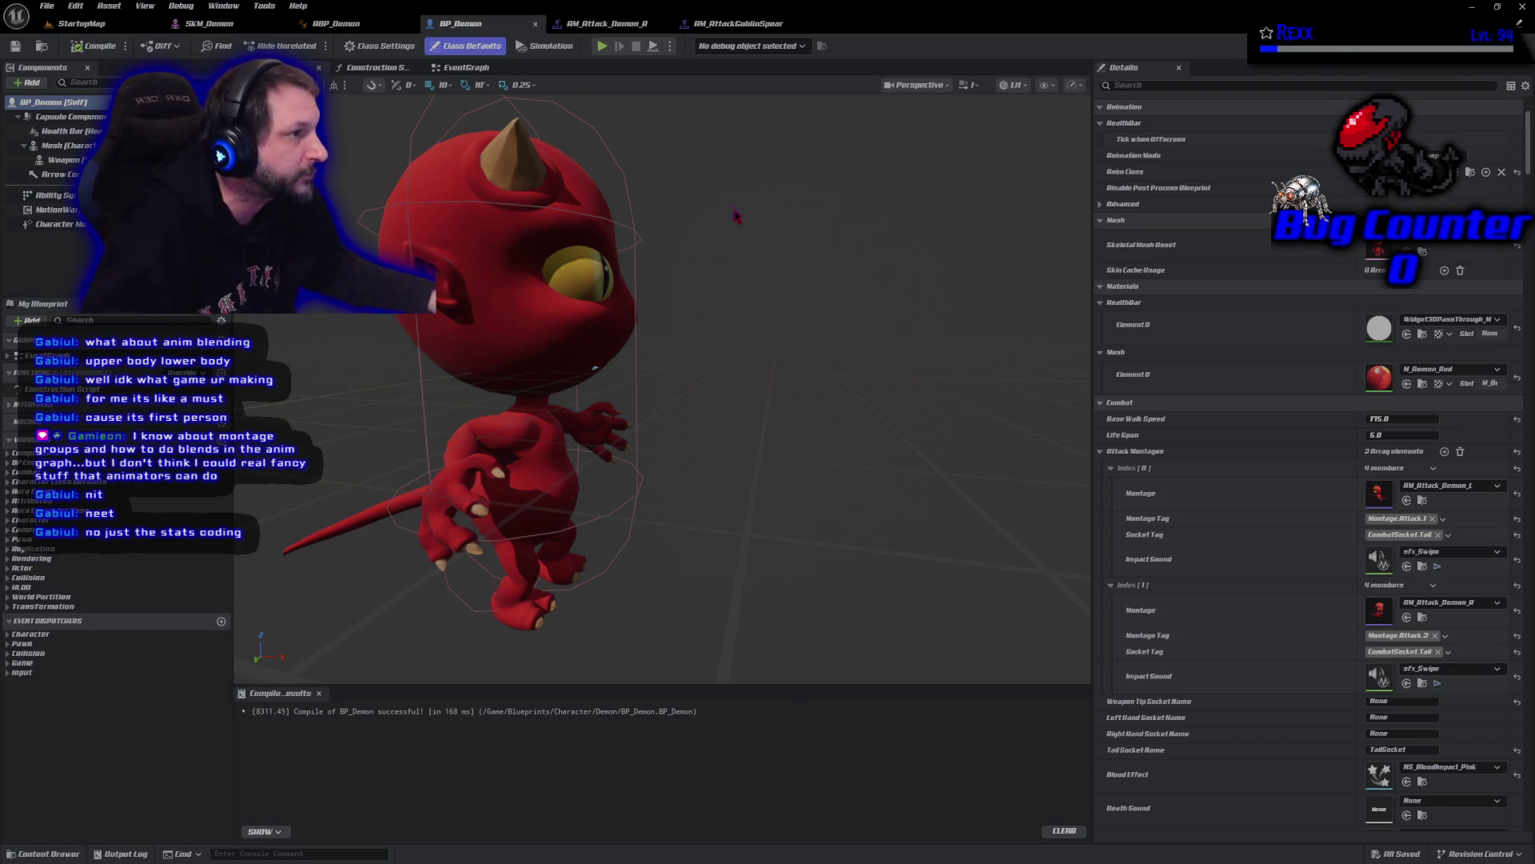
- Close the Unreal Editor holding the demon blueprint and bring up the Epic Games Launcher Store
left_click(1524, 8)
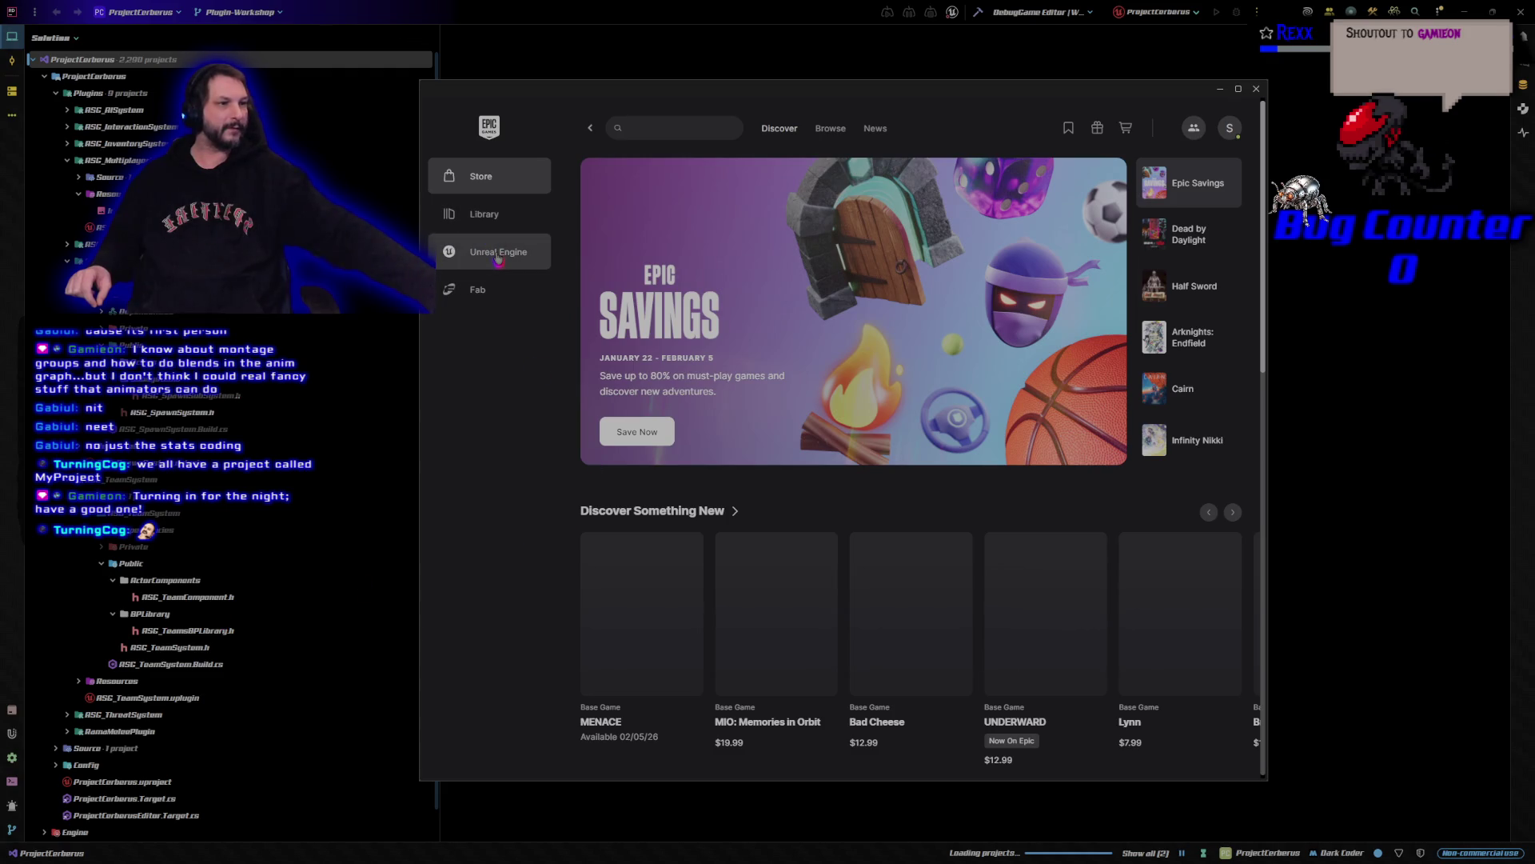
- Switch the launcher to its Unreal Engine section showing the Unreal Engine 5.7 news
left_click(498, 255)
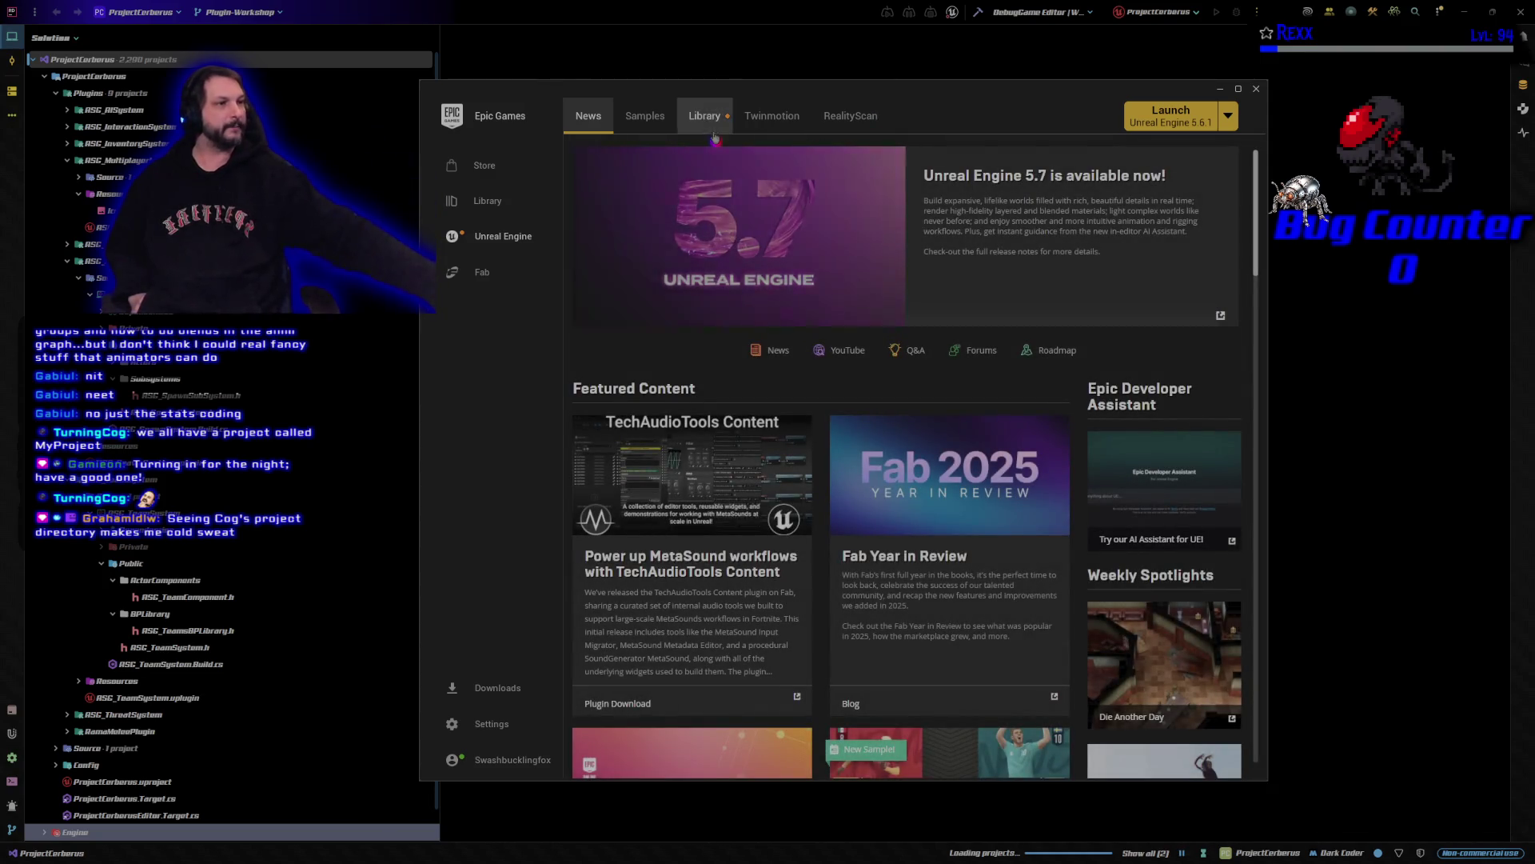
- Browse the Library's installed engines and projects, selecting the MyProject tile
left_click(711, 120)
scroll(913, 735, "down", 1)
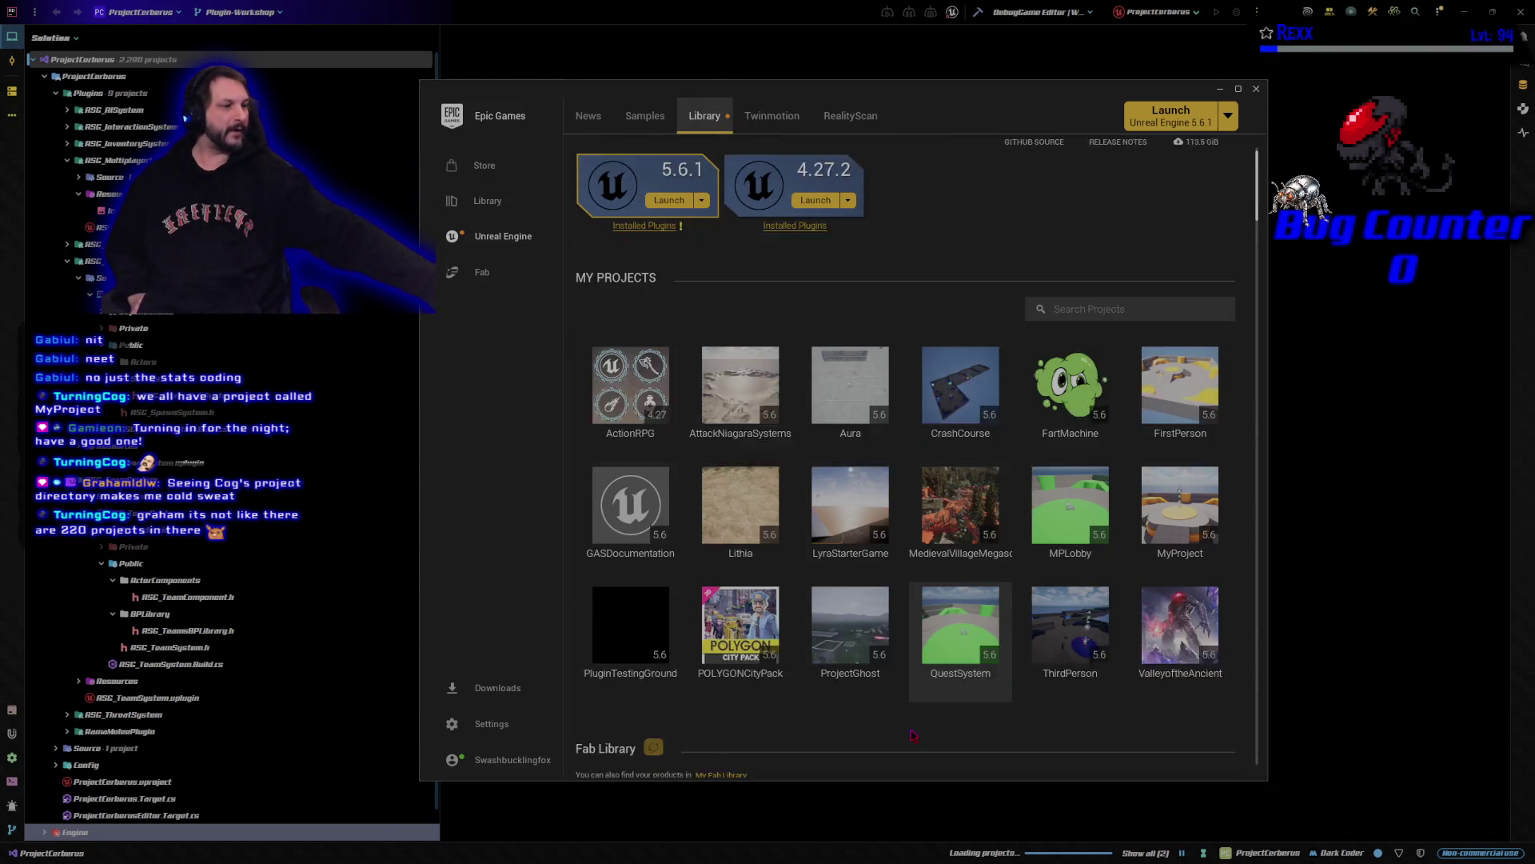
scroll(913, 735, "up", 1)
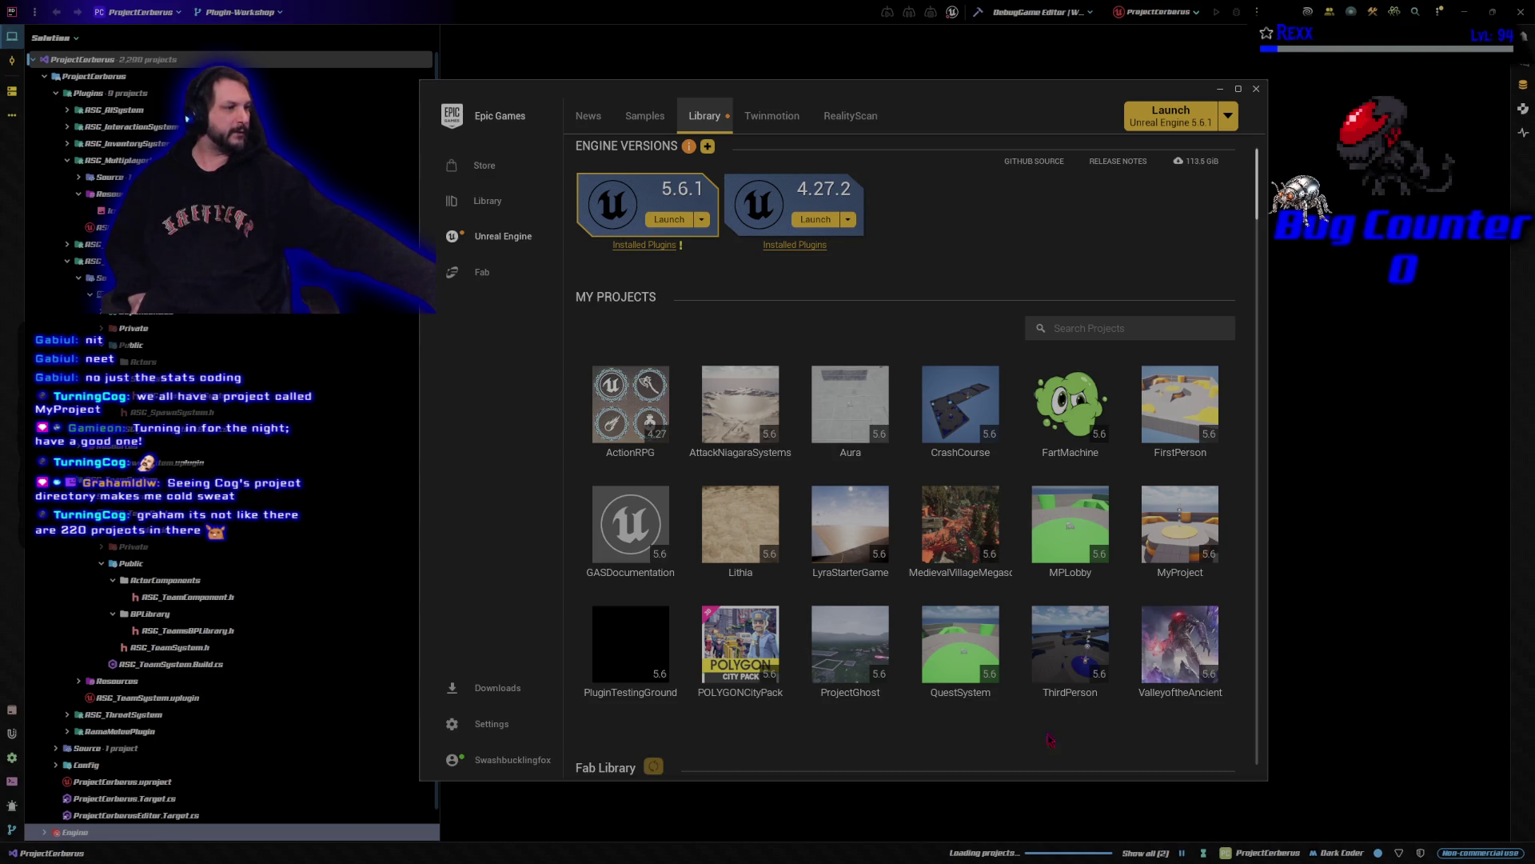
left_click(1180, 528)
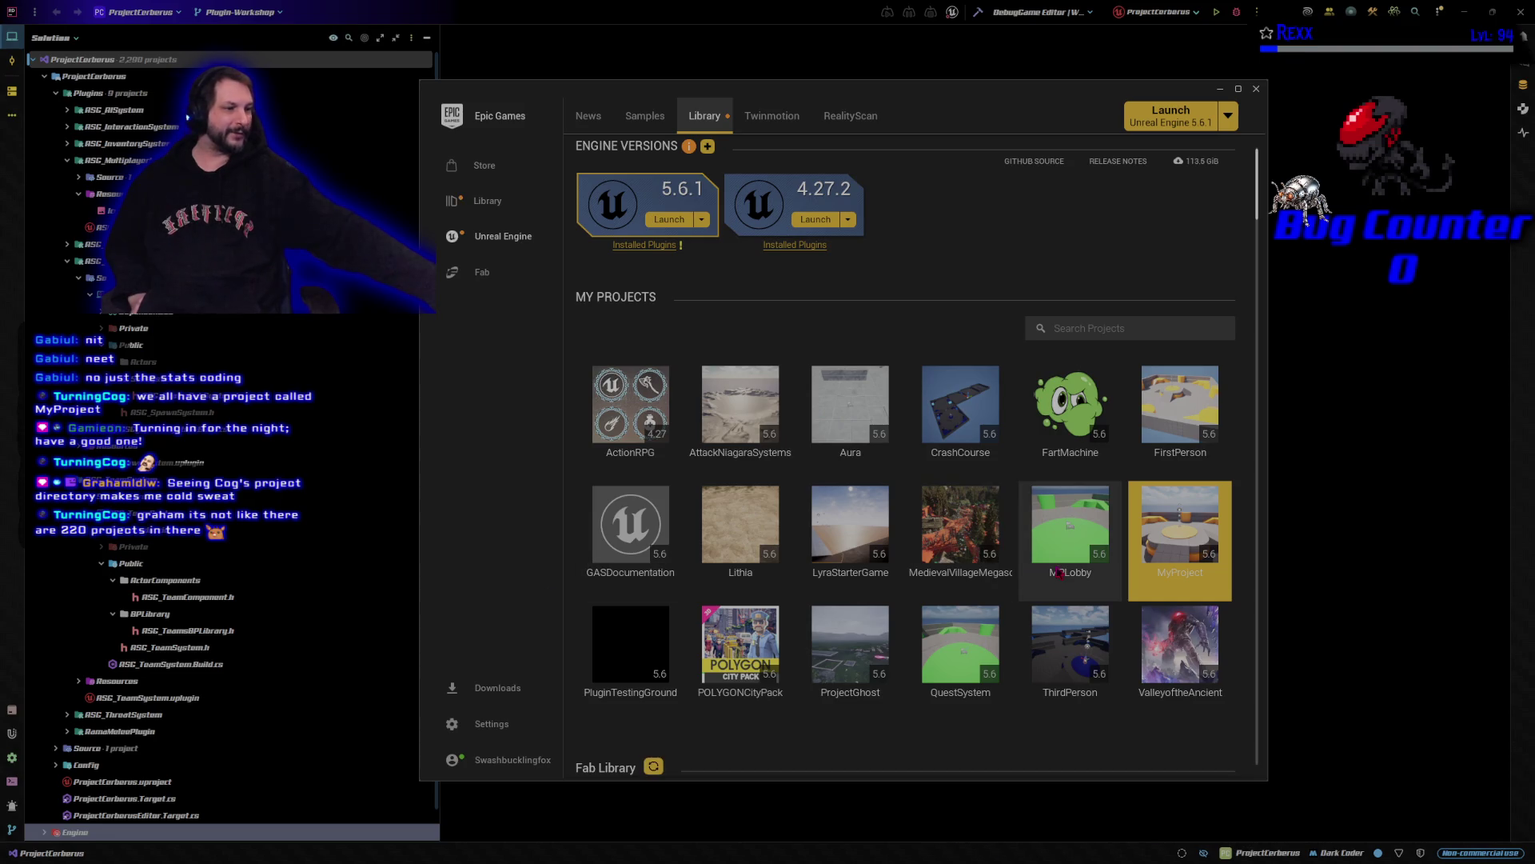
- Select FartMachine, bring up its project options, then close the Epic Games Launcher
scroll(1022, 662, "down", 1)
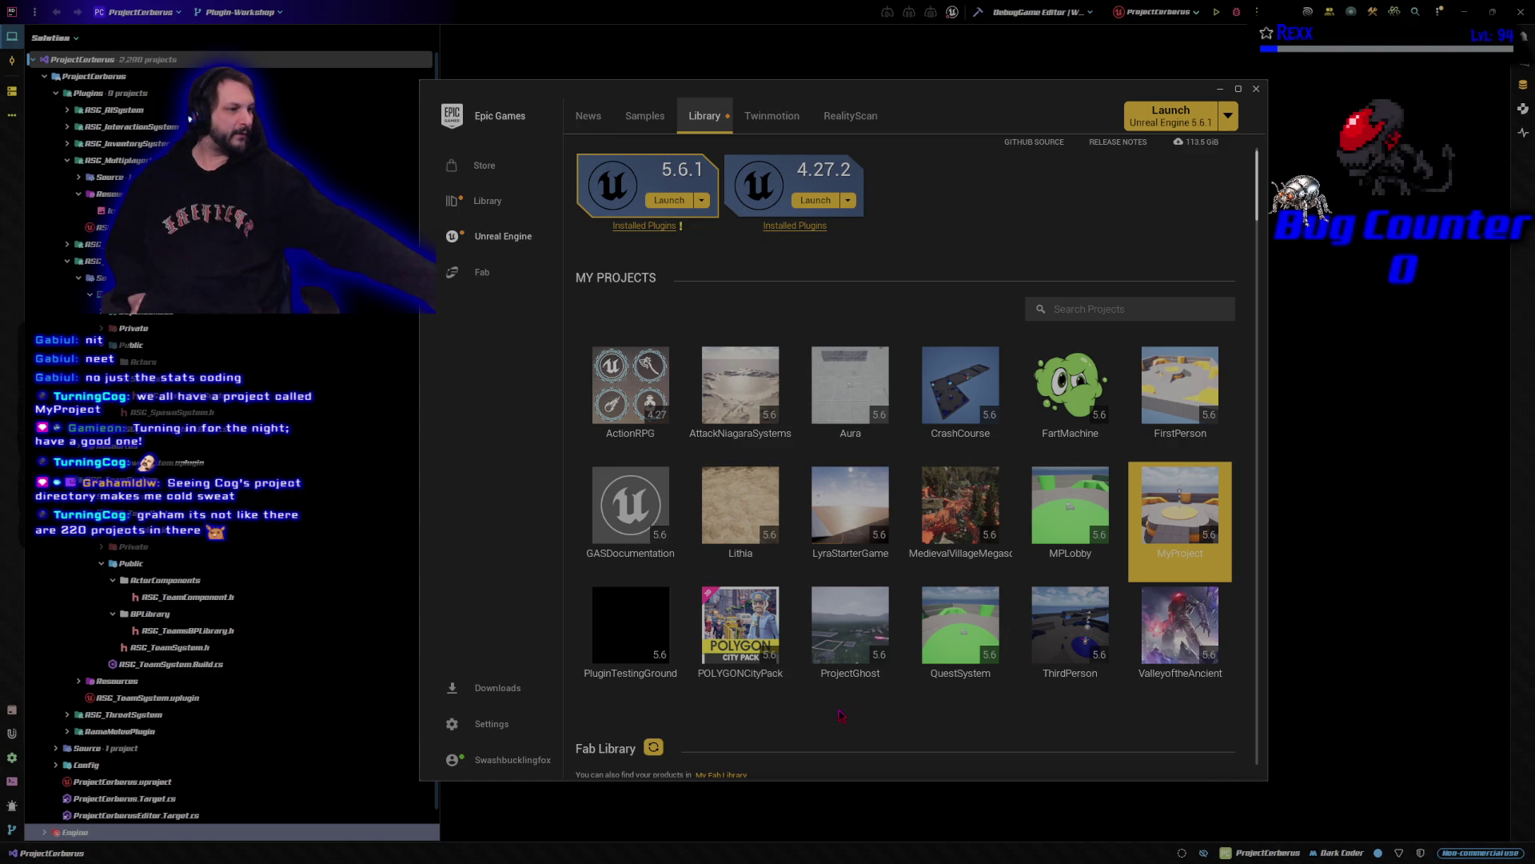
mouse_move(870, 670)
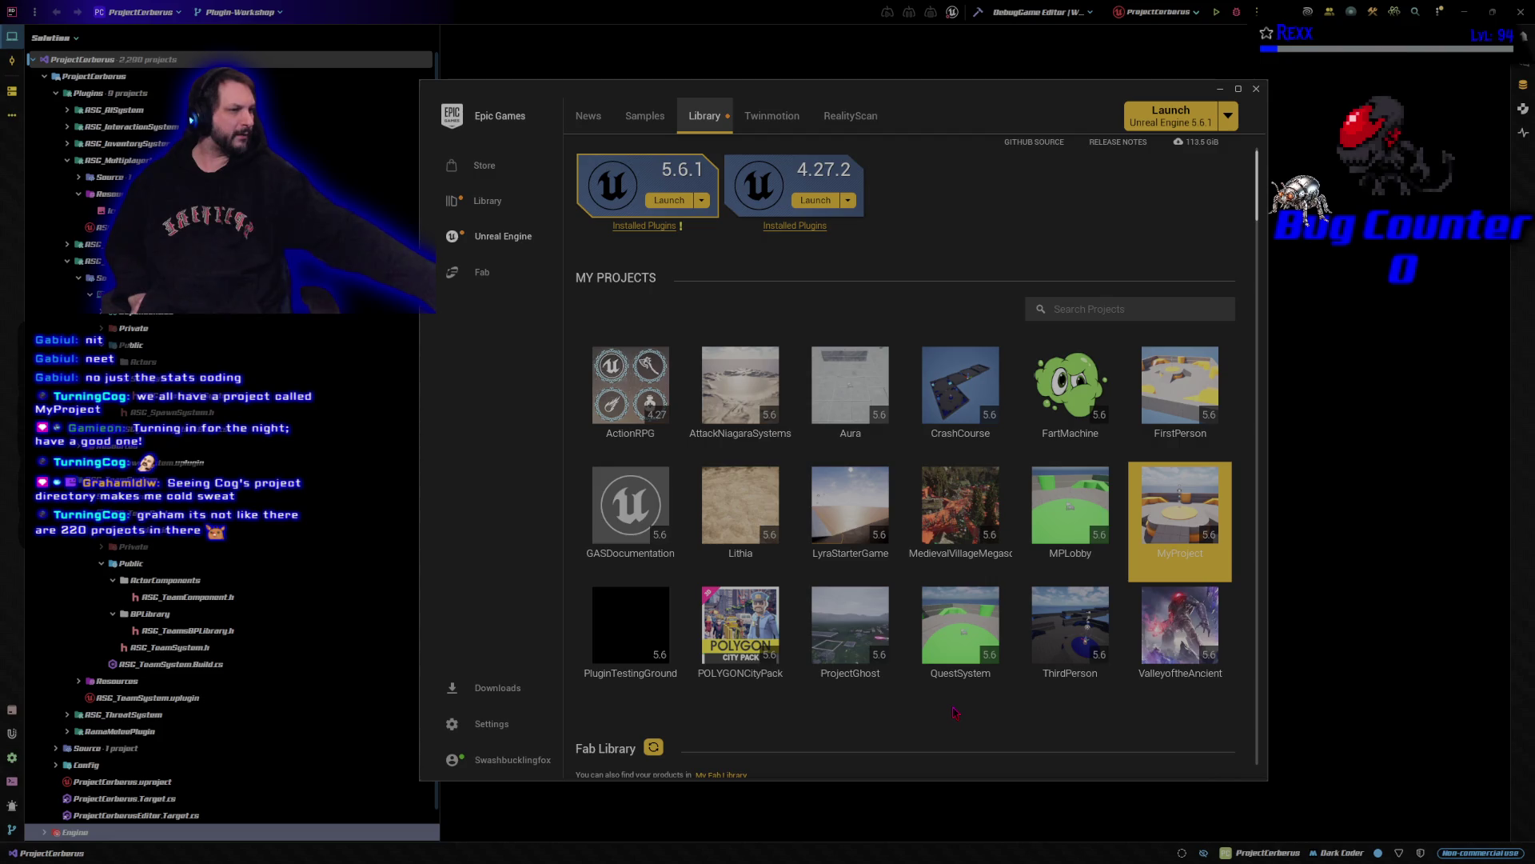
mouse_move(765, 516)
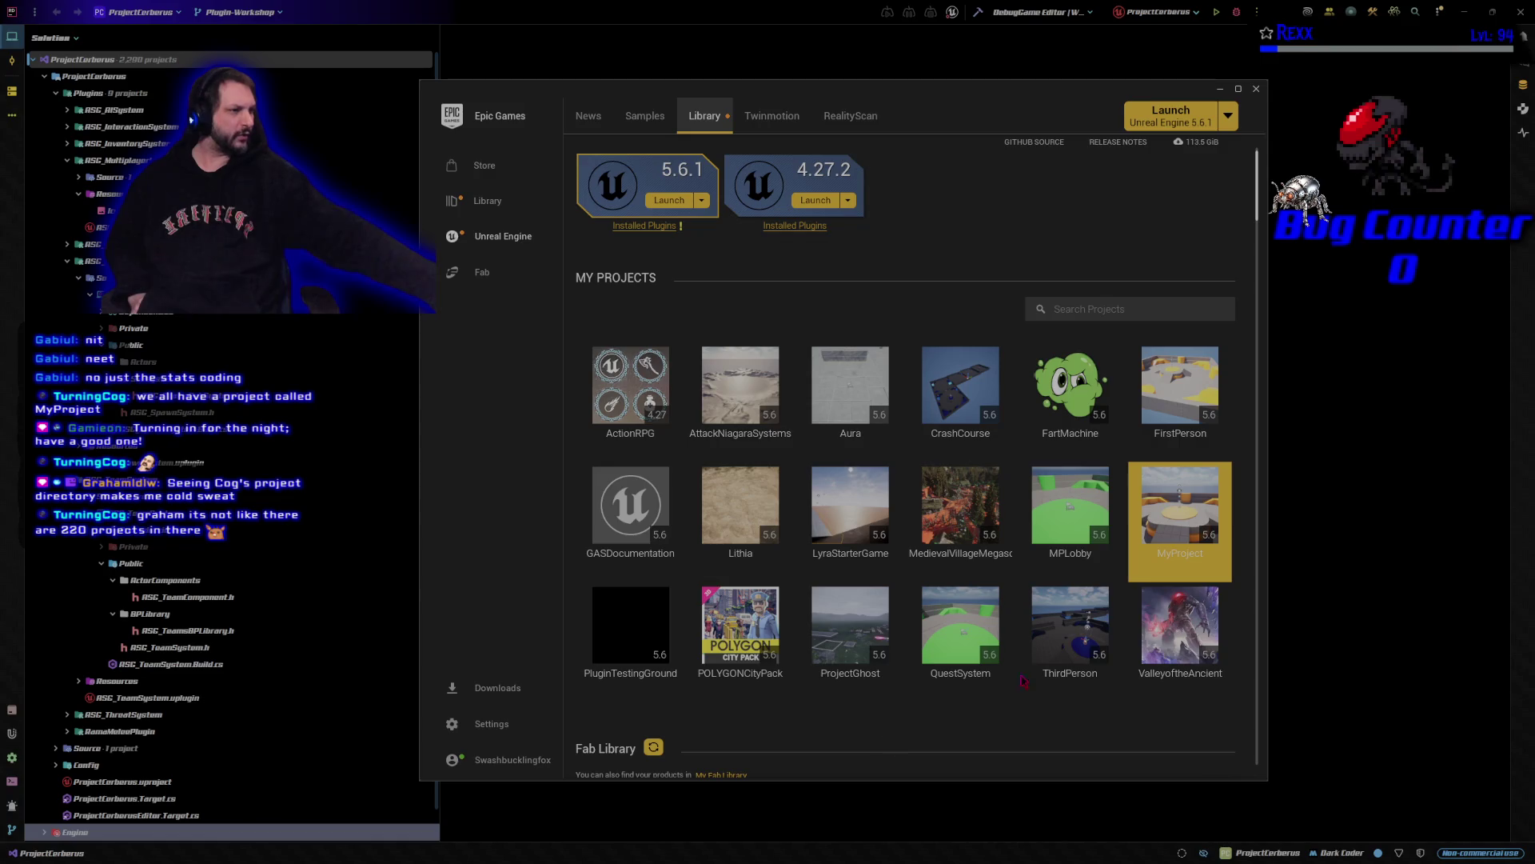
left_click(1072, 396)
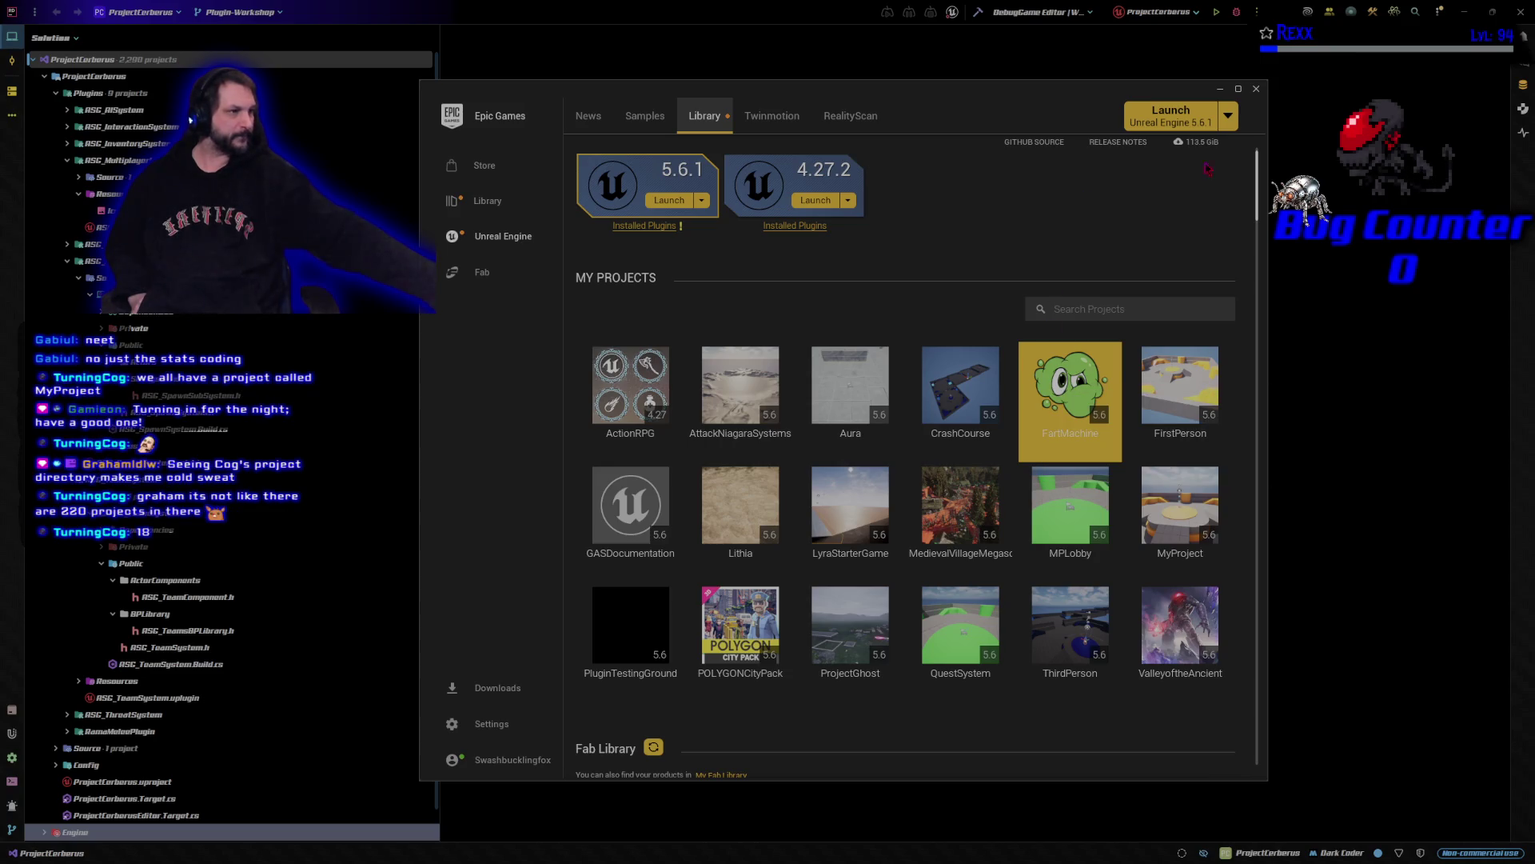
left_click(1256, 89)
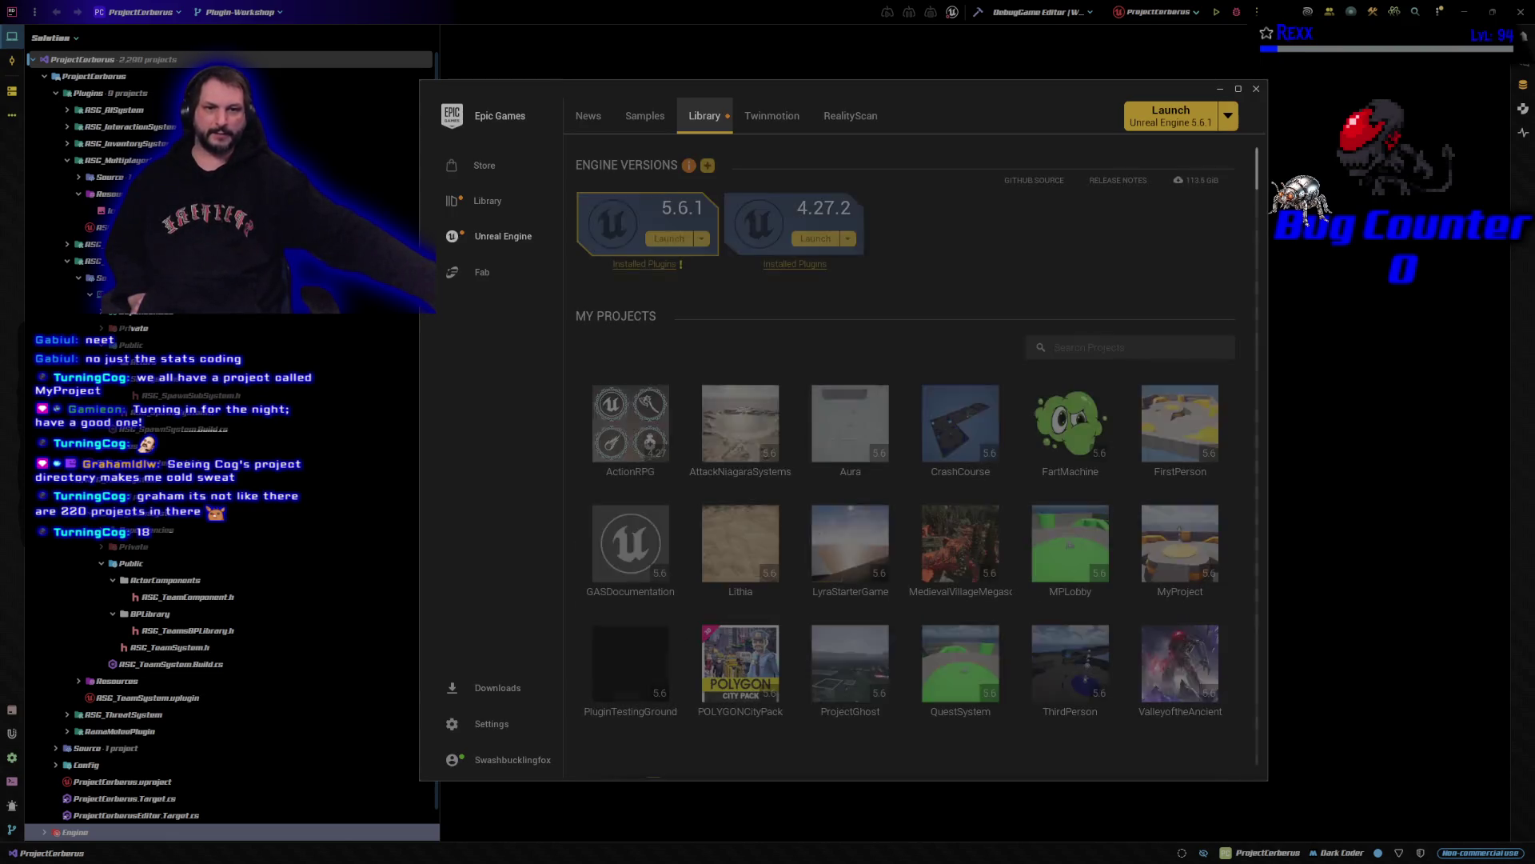
right_click(1105, 436)
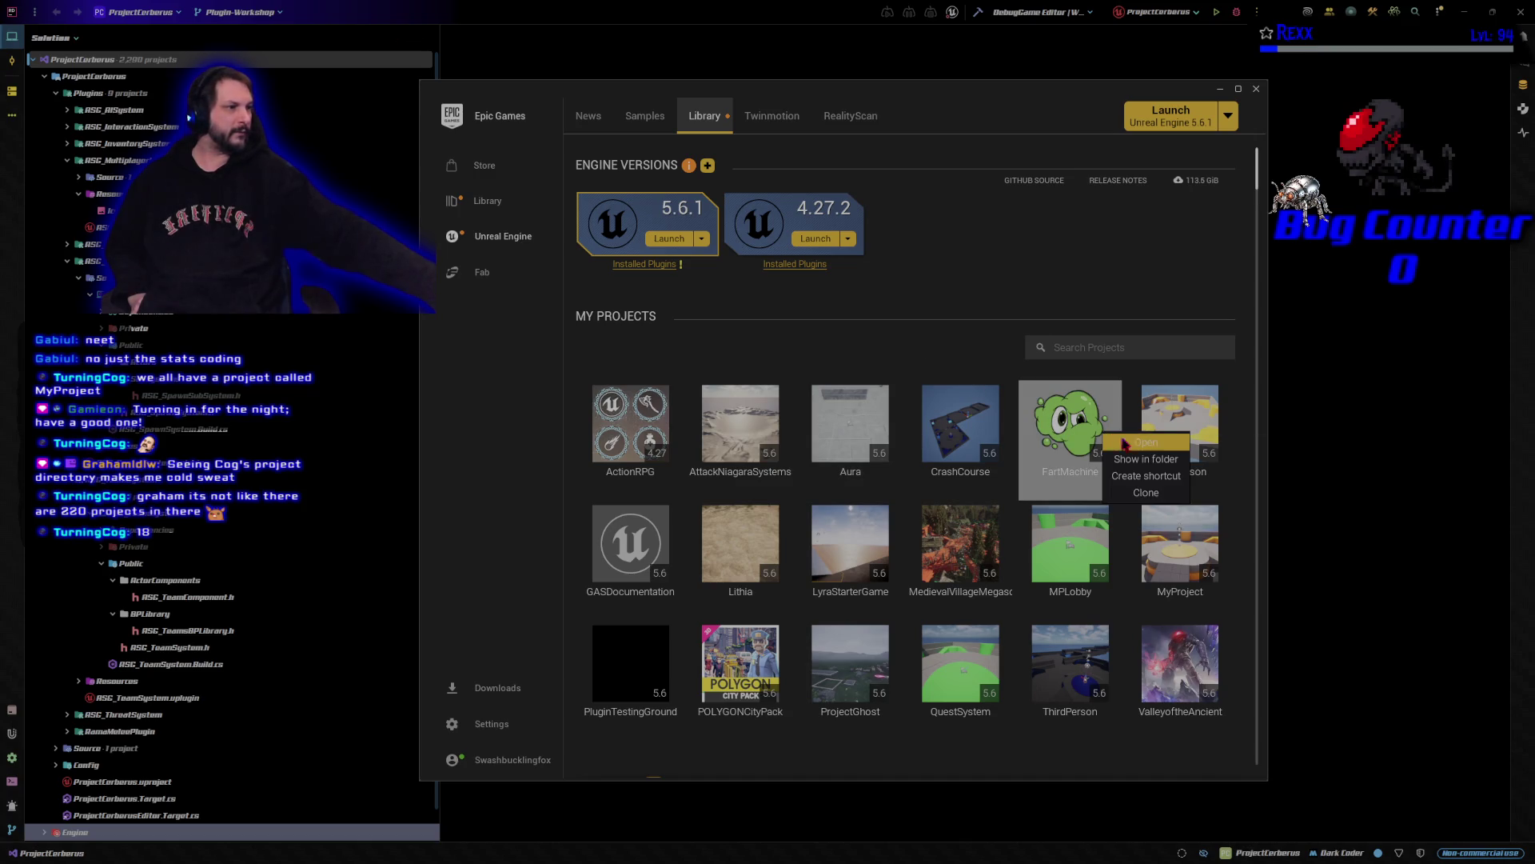
left_click(1256, 89)
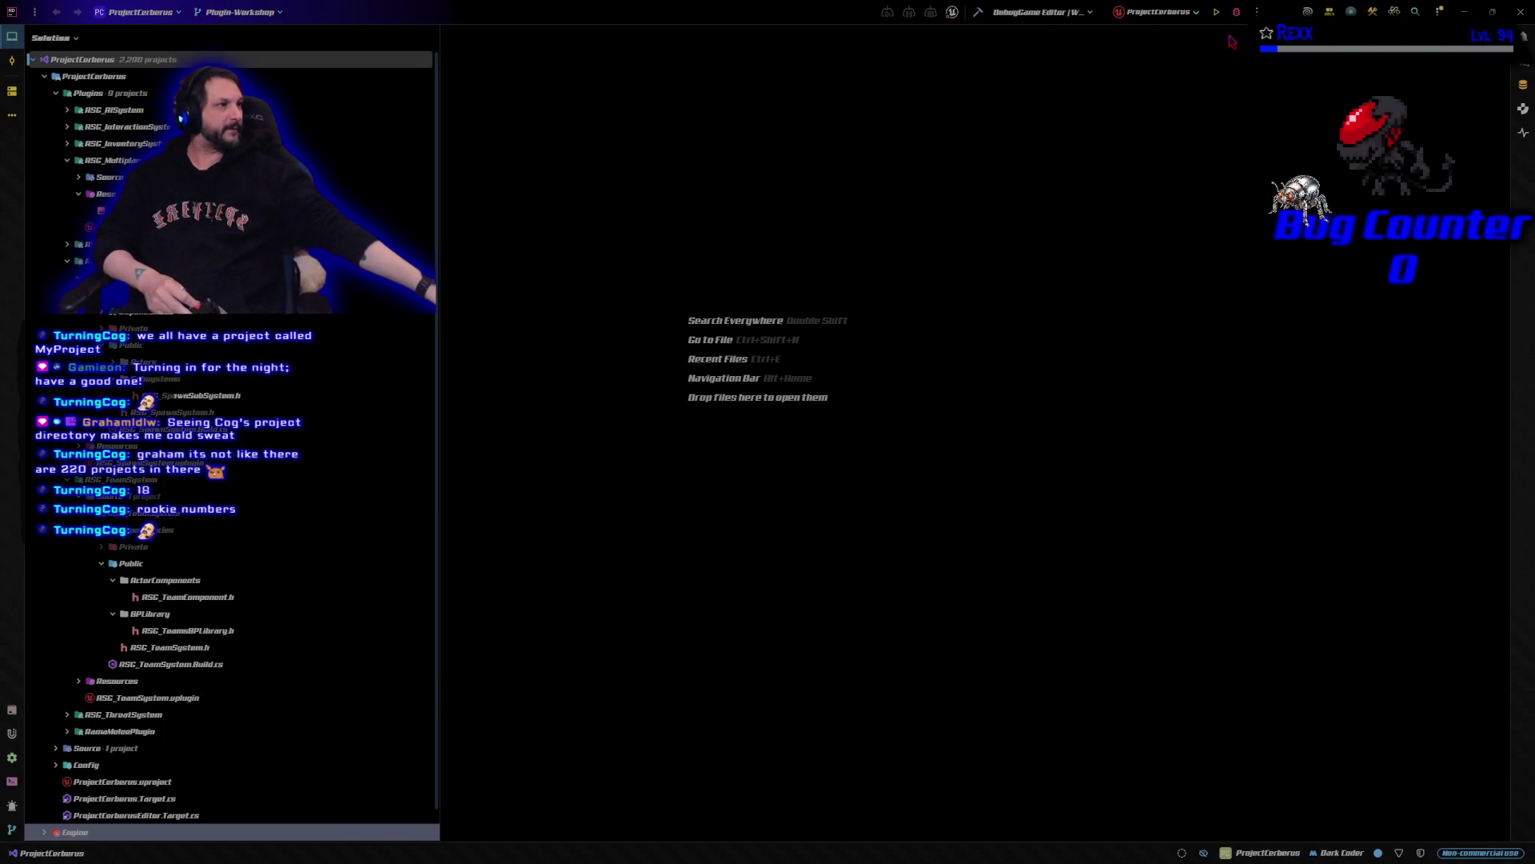
- Build ProjectCerberus in Rider's DebugGame Editor configuration and launch the Unreal Editor
left_click(1238, 13)
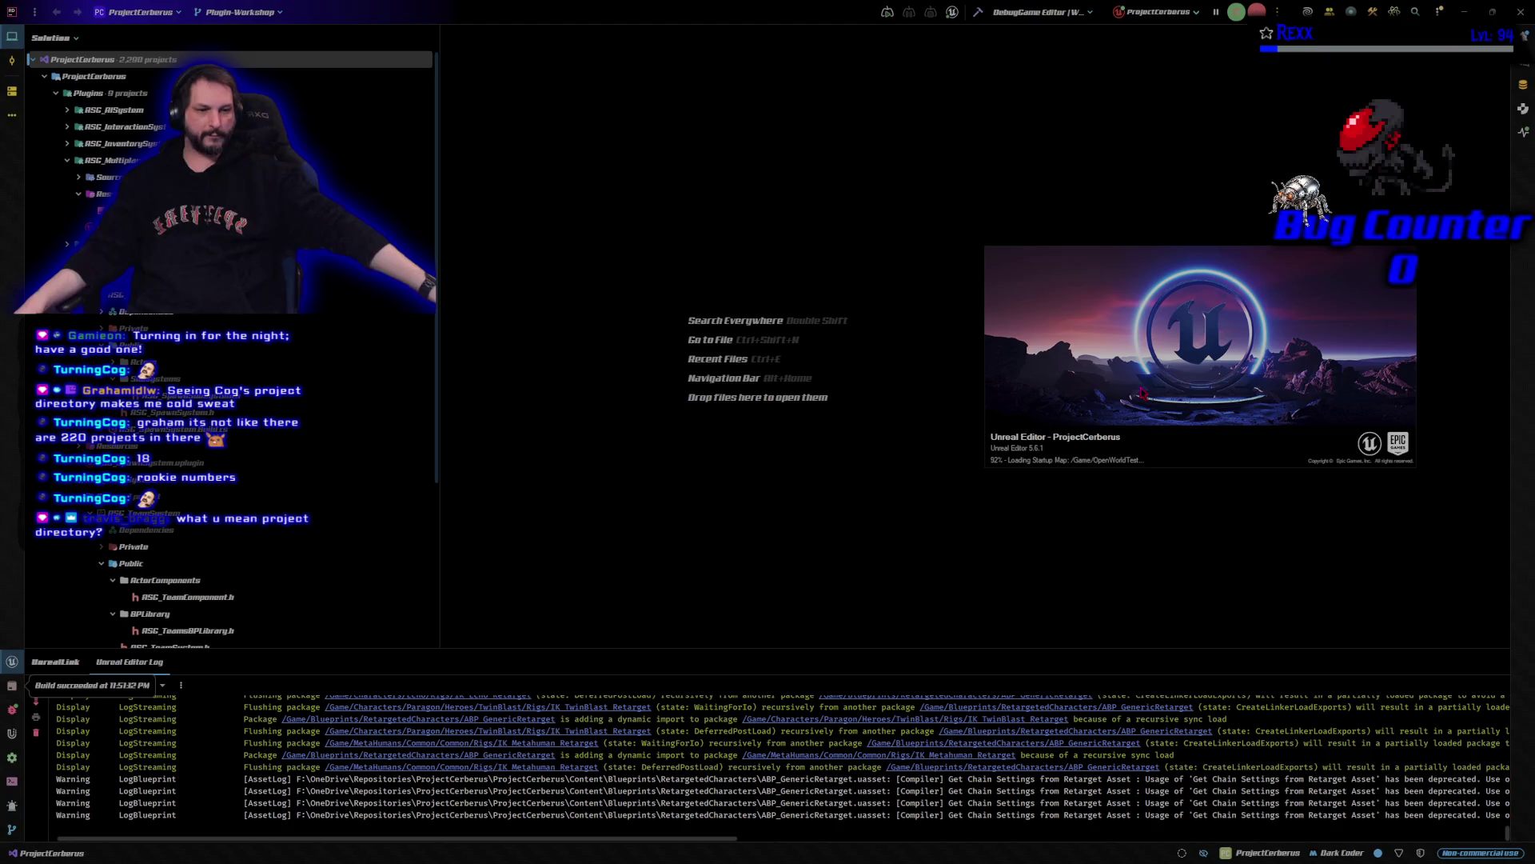
- Clear the loading and Razer Synapse windows off the OpenWorldTest viewport, tilt upward, and start a play test
mouse_move(1121, 388)
left_mouse_down()
mouse_move(1052, 364)
mouse_move(1075, 378)
left_mouse_up()
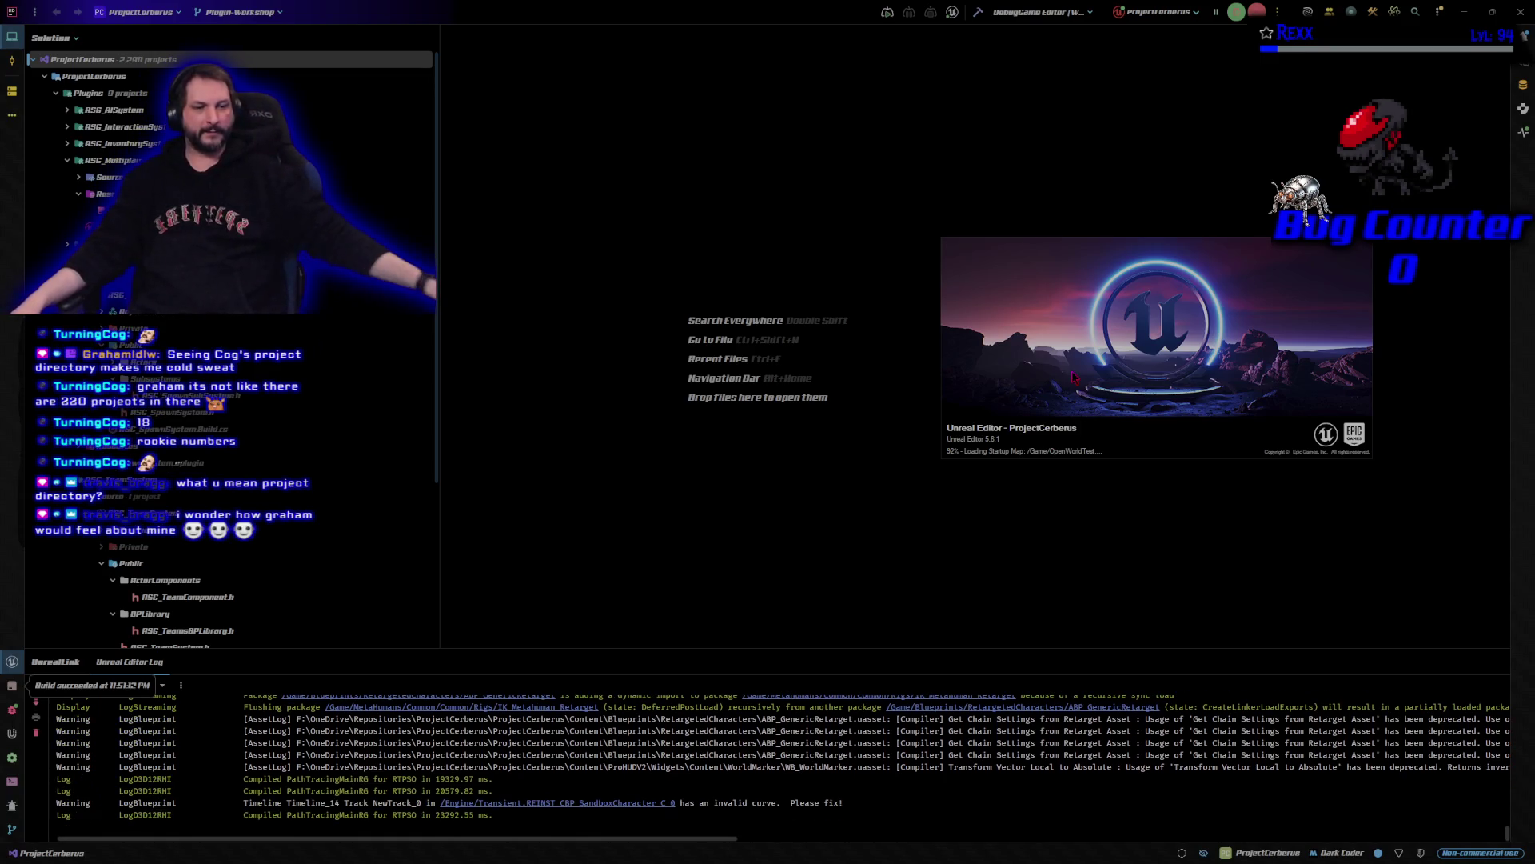
mouse_move(1012, 390)
left_mouse_down()
mouse_move(975, 379)
mouse_move(988, 384)
left_mouse_up()
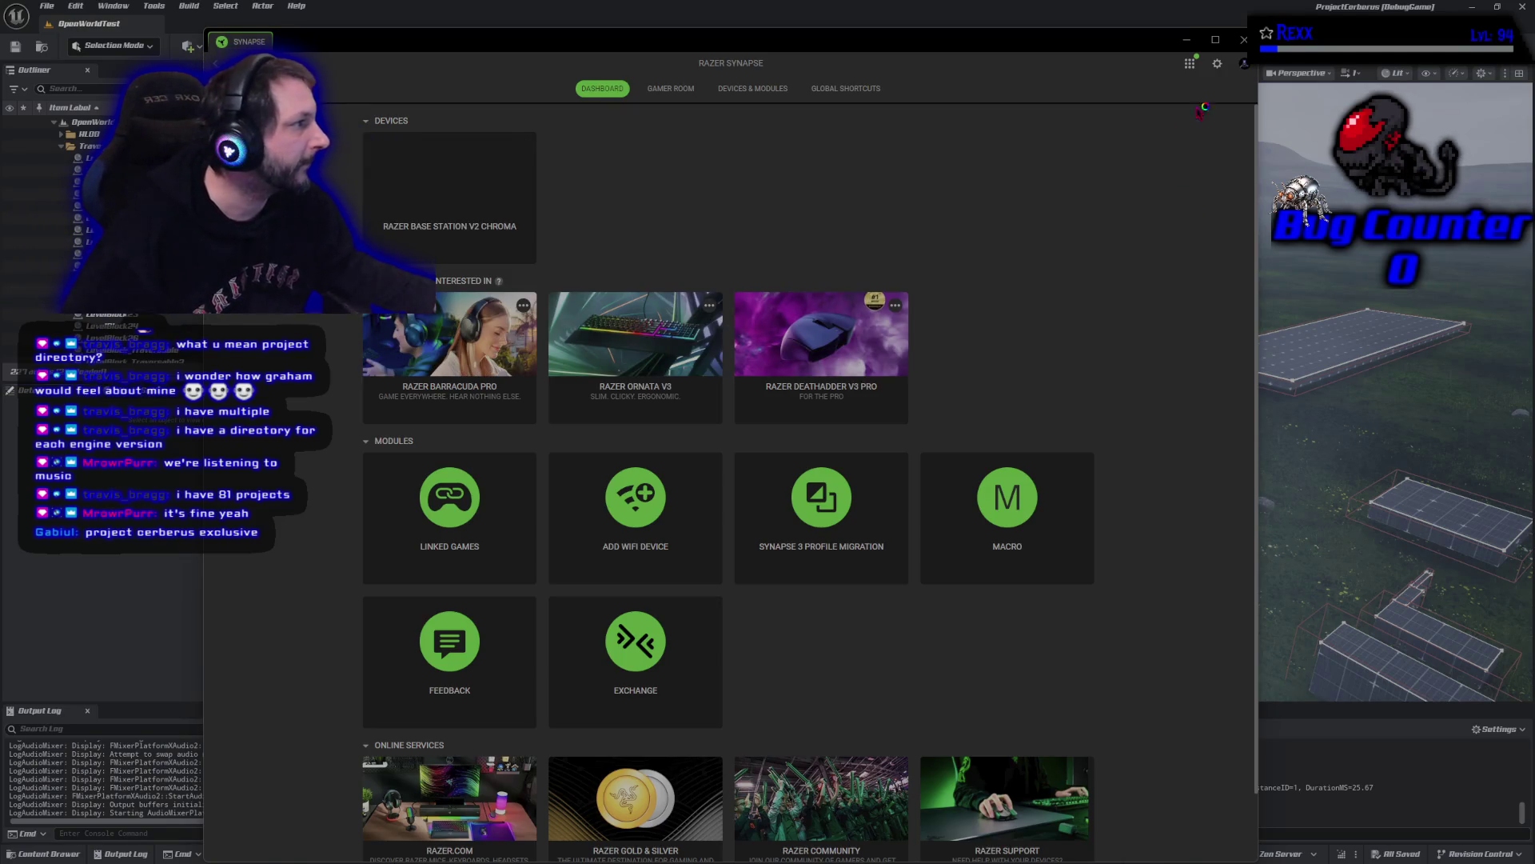
left_click(1187, 39)
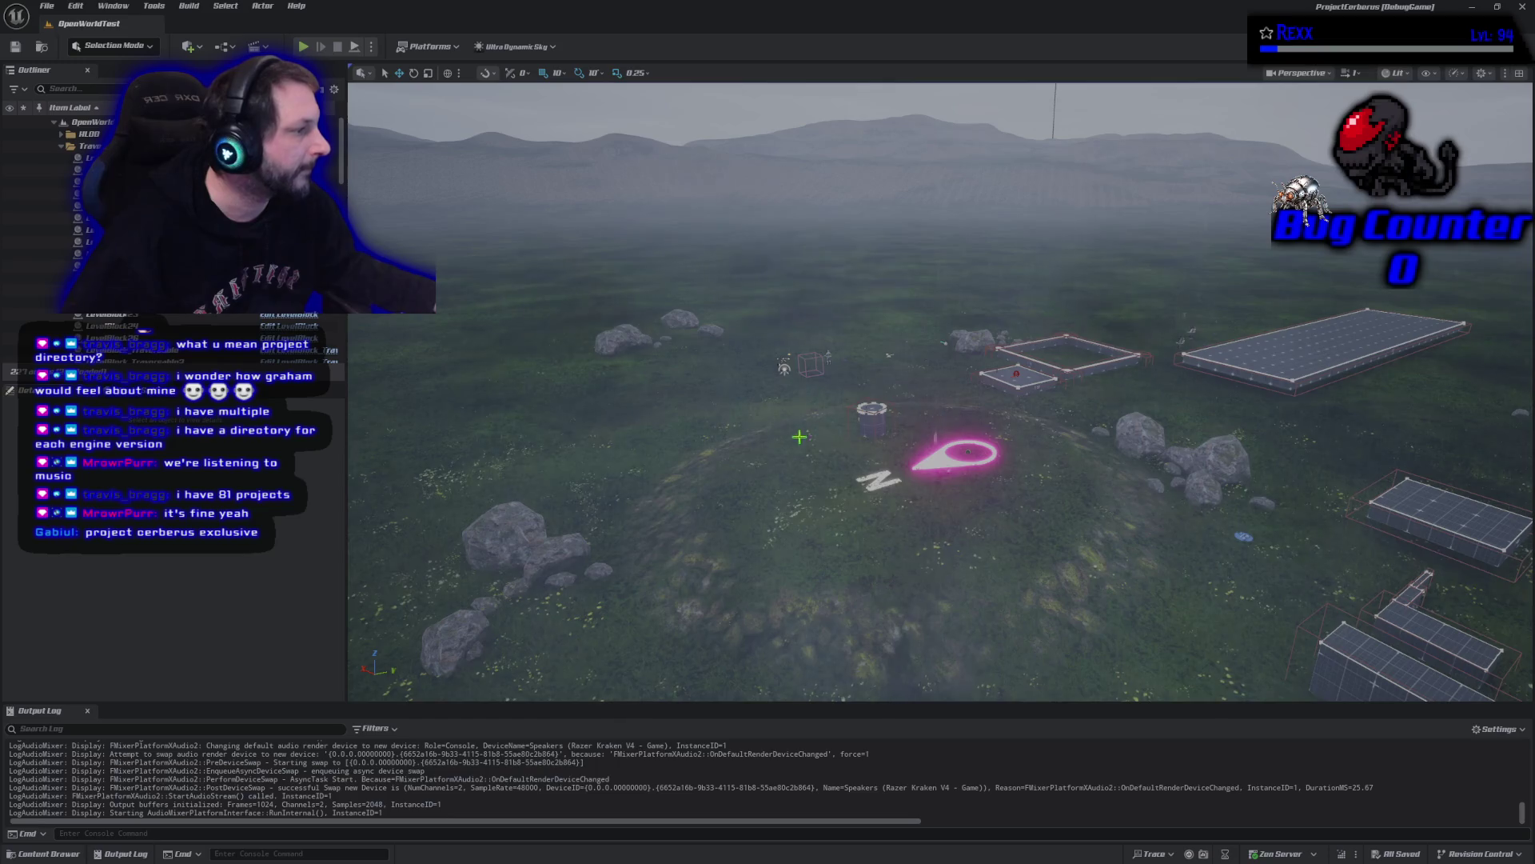
left_click_drag(806, 436, 793, 441)
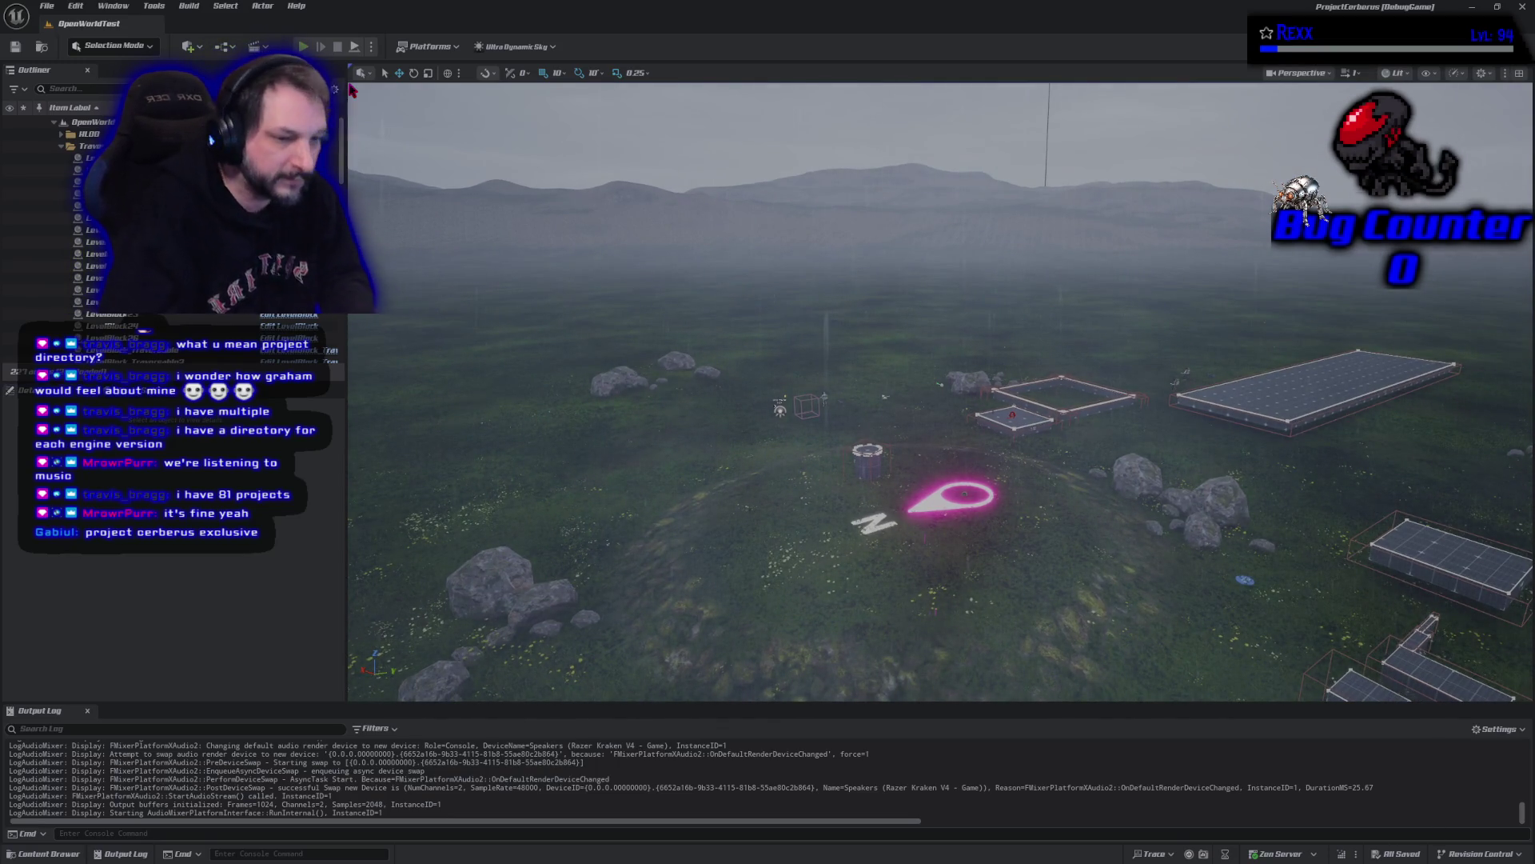
left_click(303, 46)
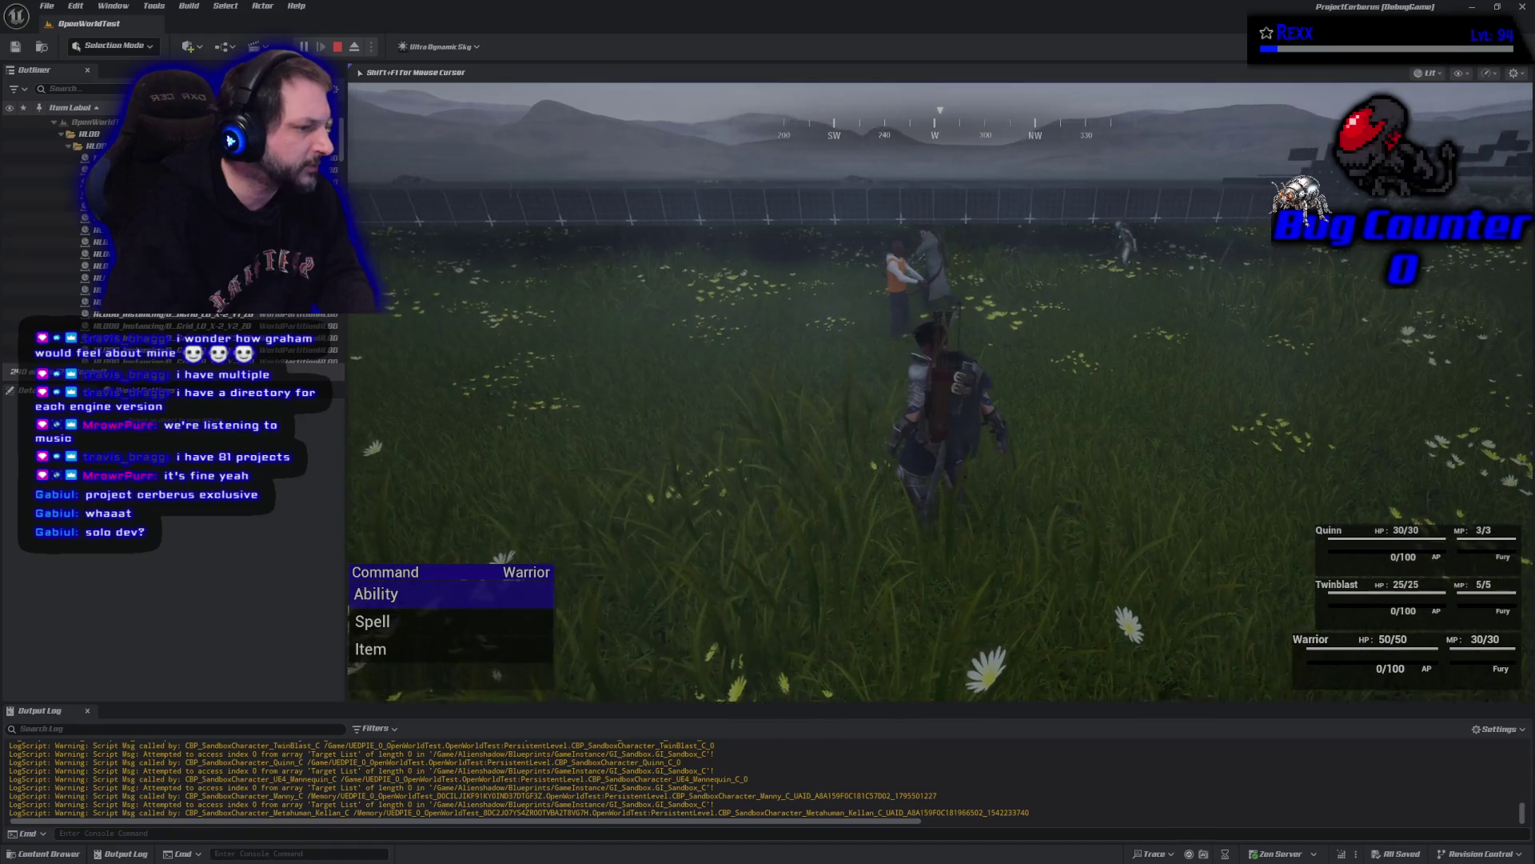
- Cast Fireball from the Warrior's spell list on the enemy, then stop the play test
key("Down")
key("Down")
key("Up")
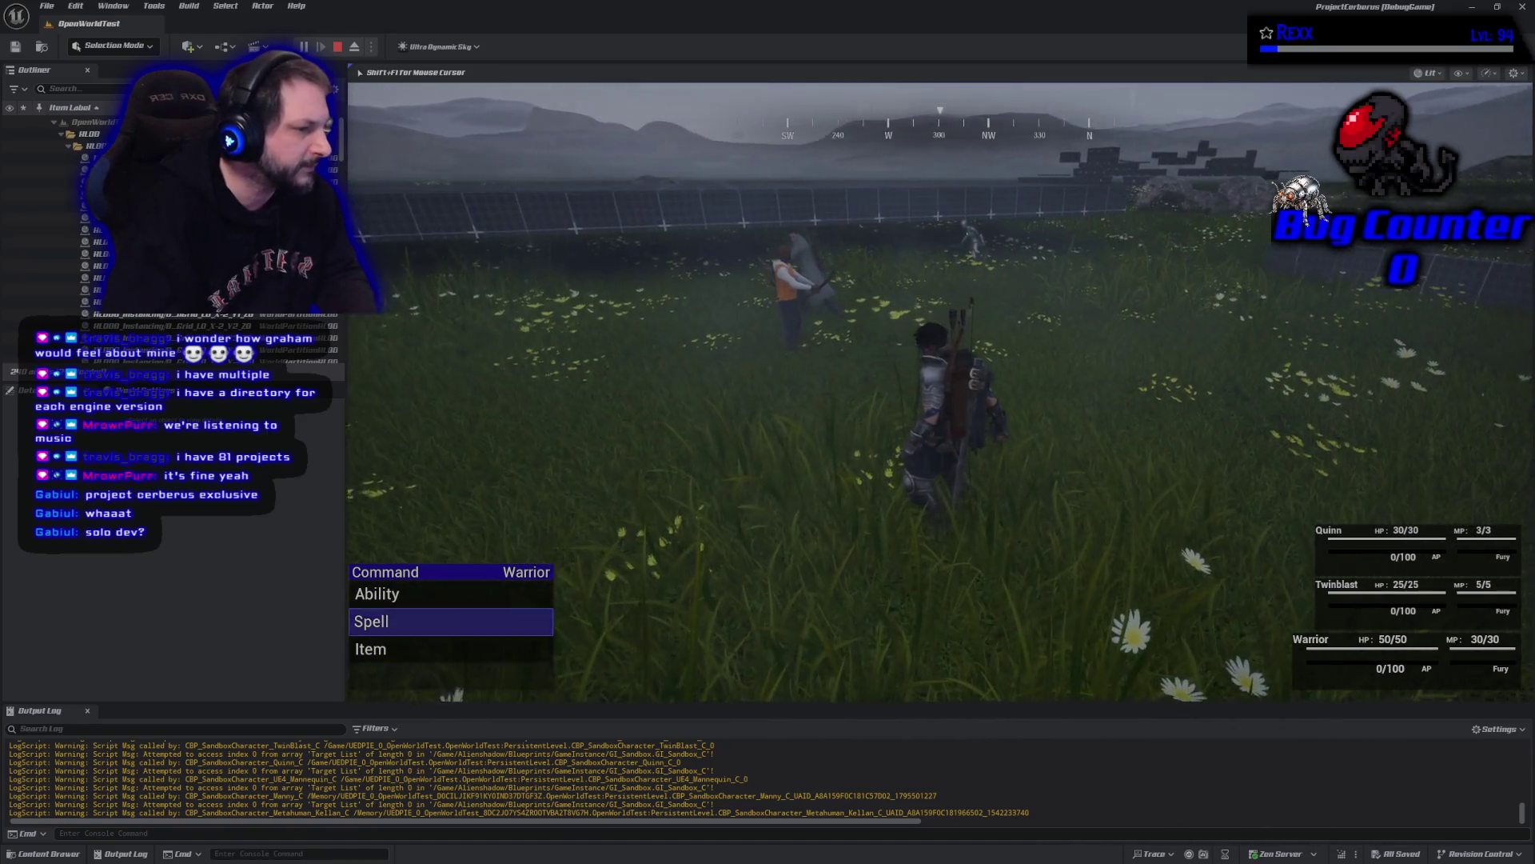
key("Return")
key("Return")
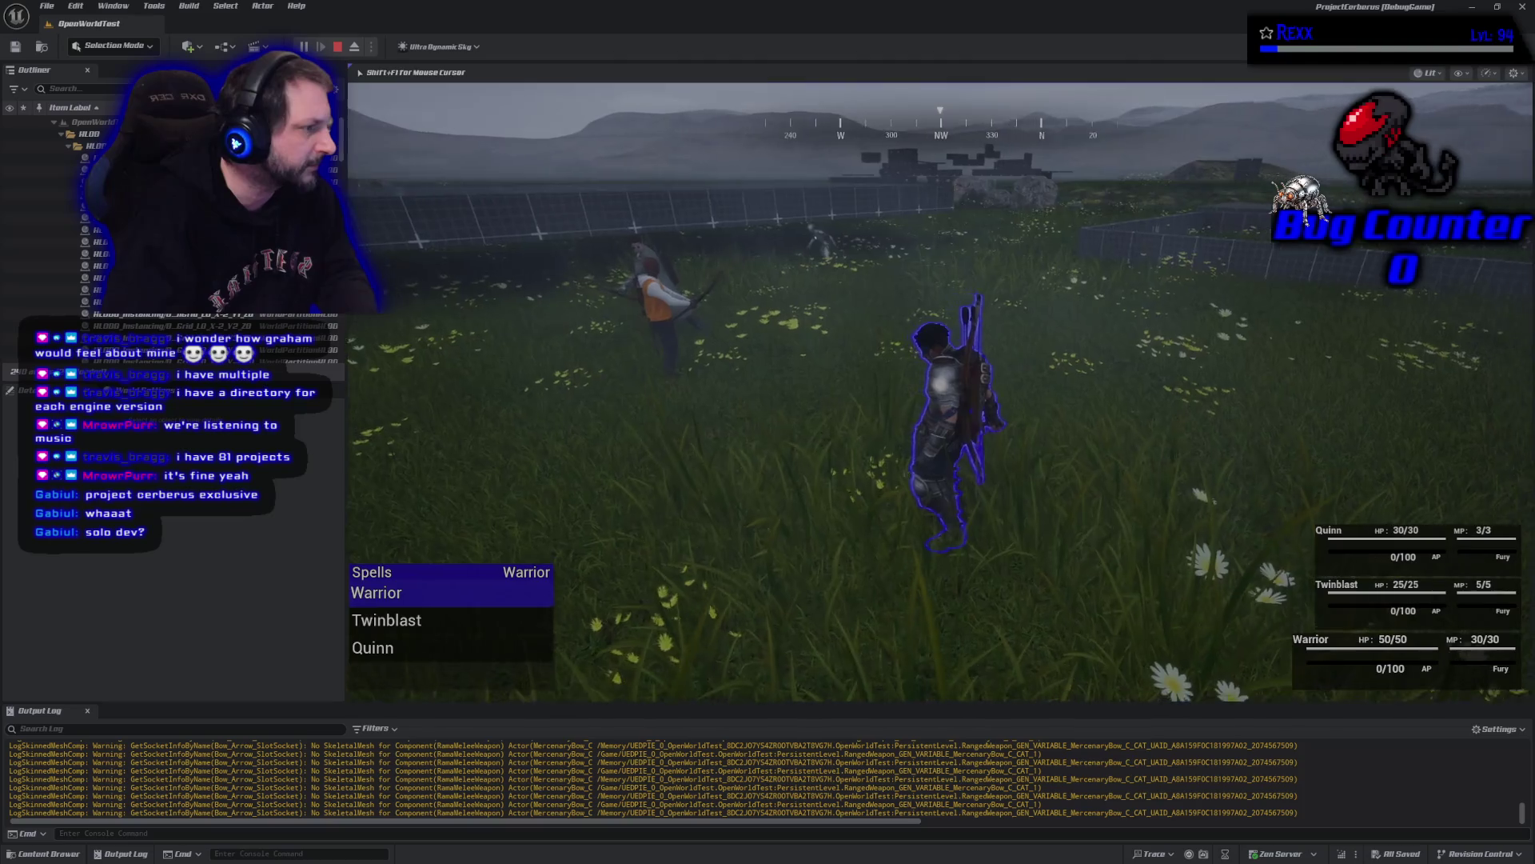
key("Down")
key("Down")
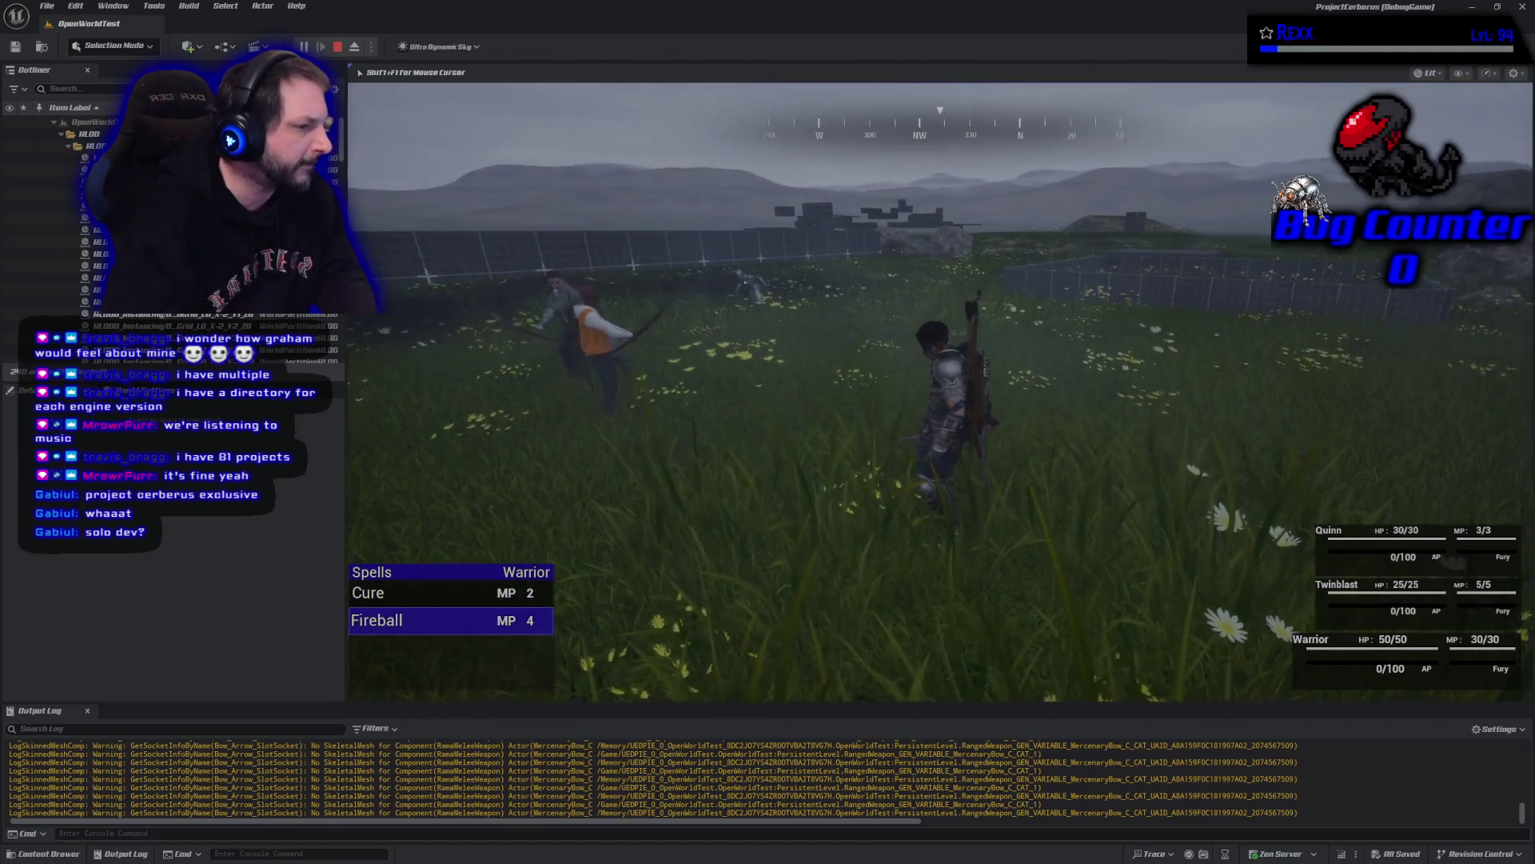
key("Return")
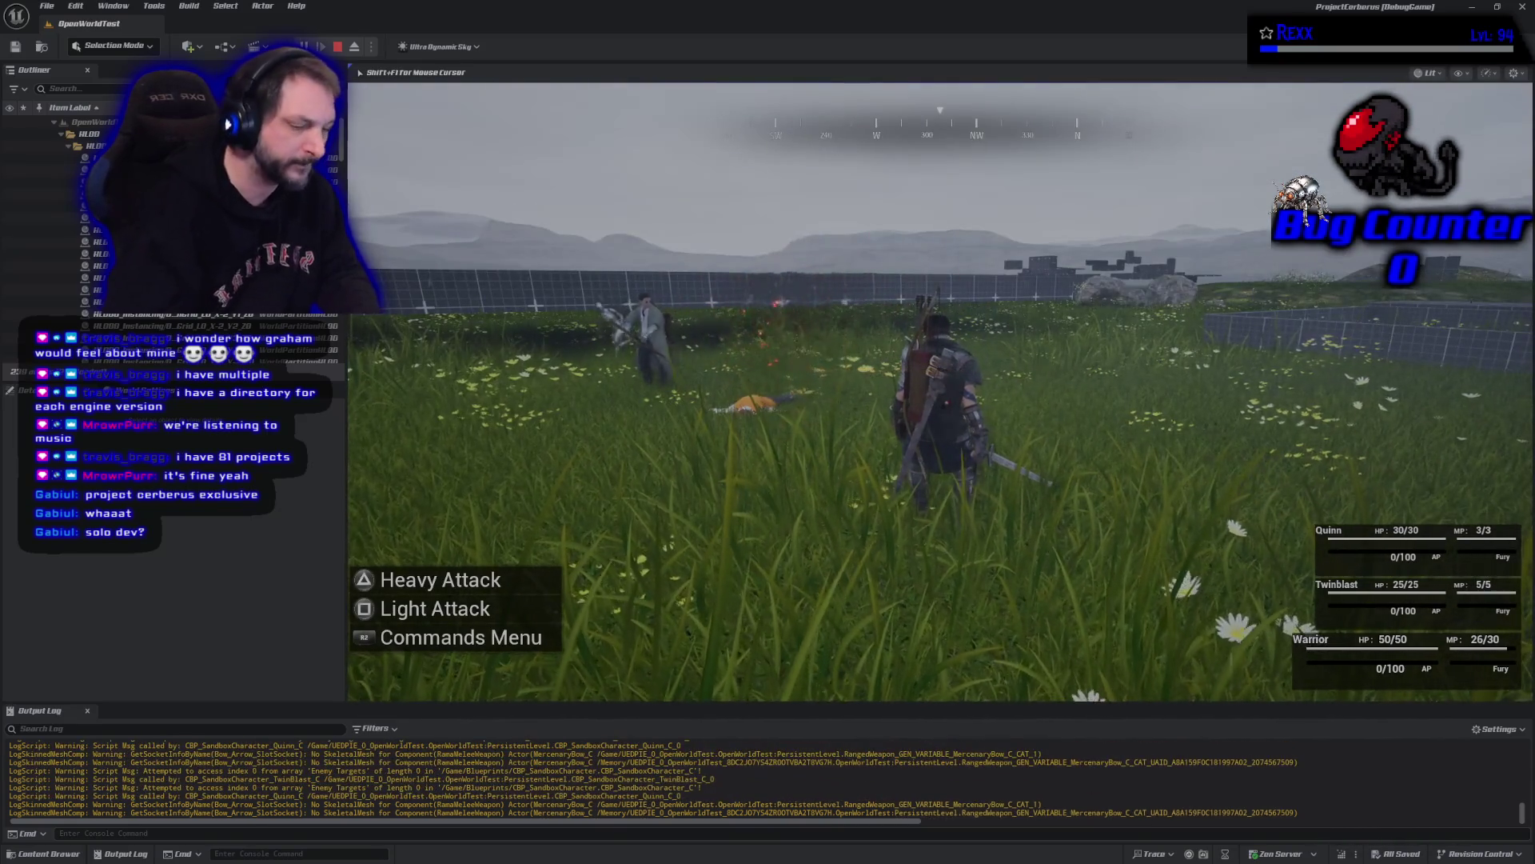
key("Escape")
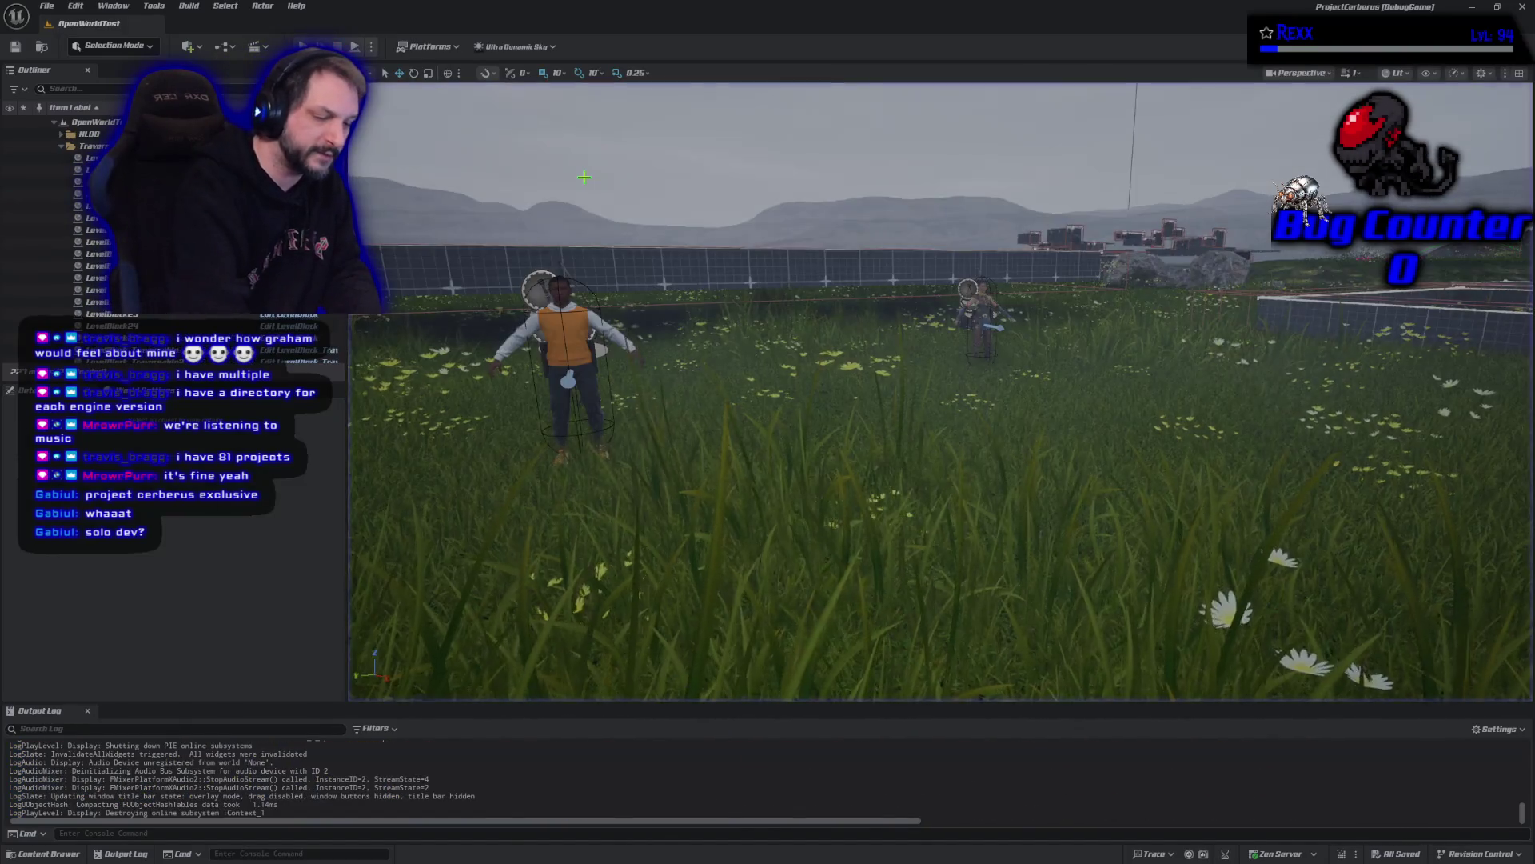
- Run a second OpenWorldTest play session with Alt+P, fighting with Quinn, Twinblast and the Warrior, then stop it
key("alt+p")
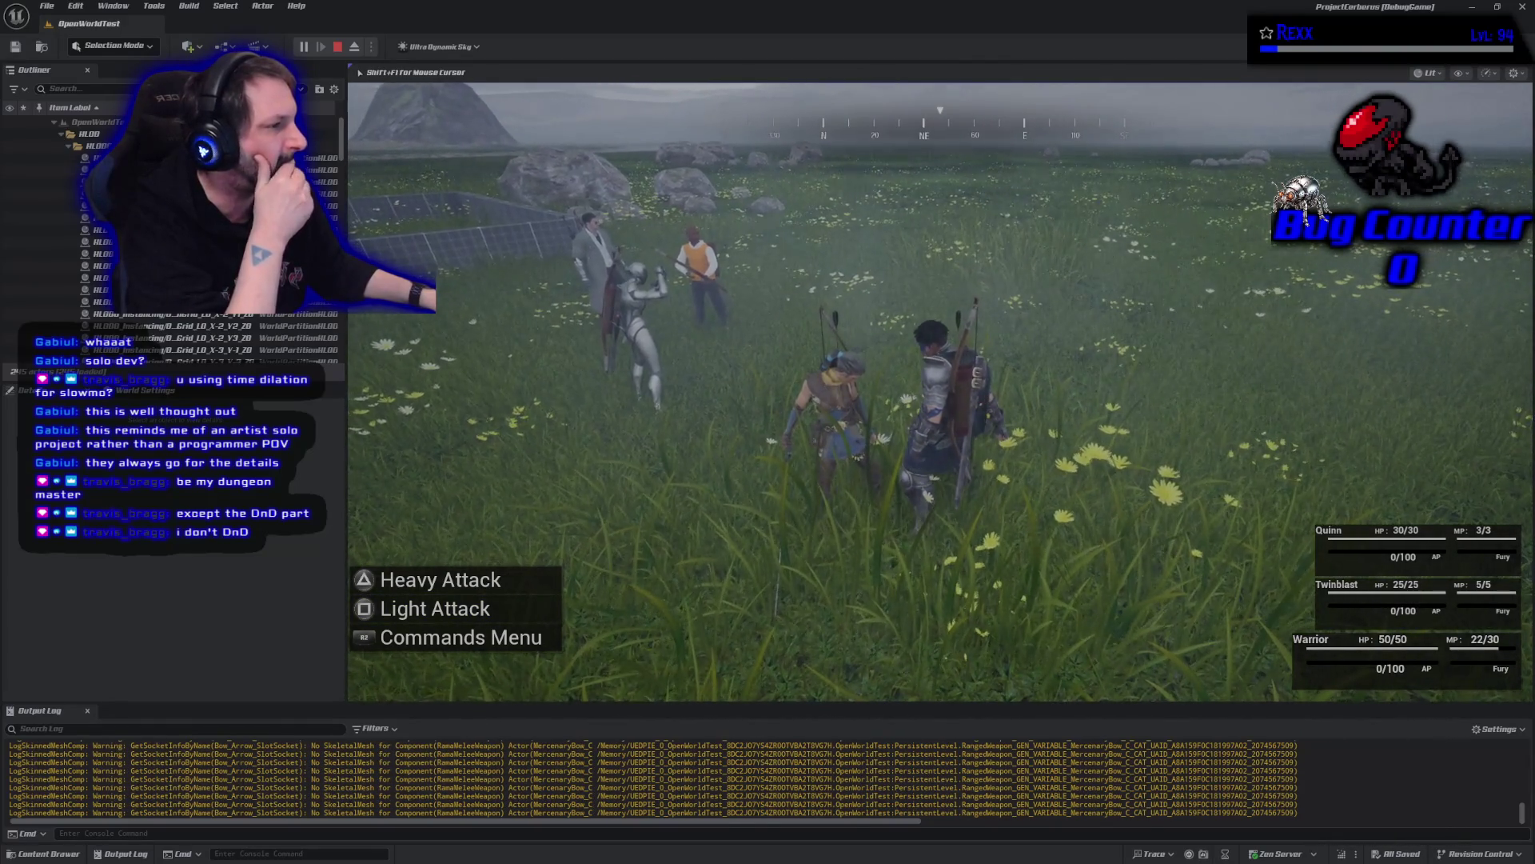
key("Escape")
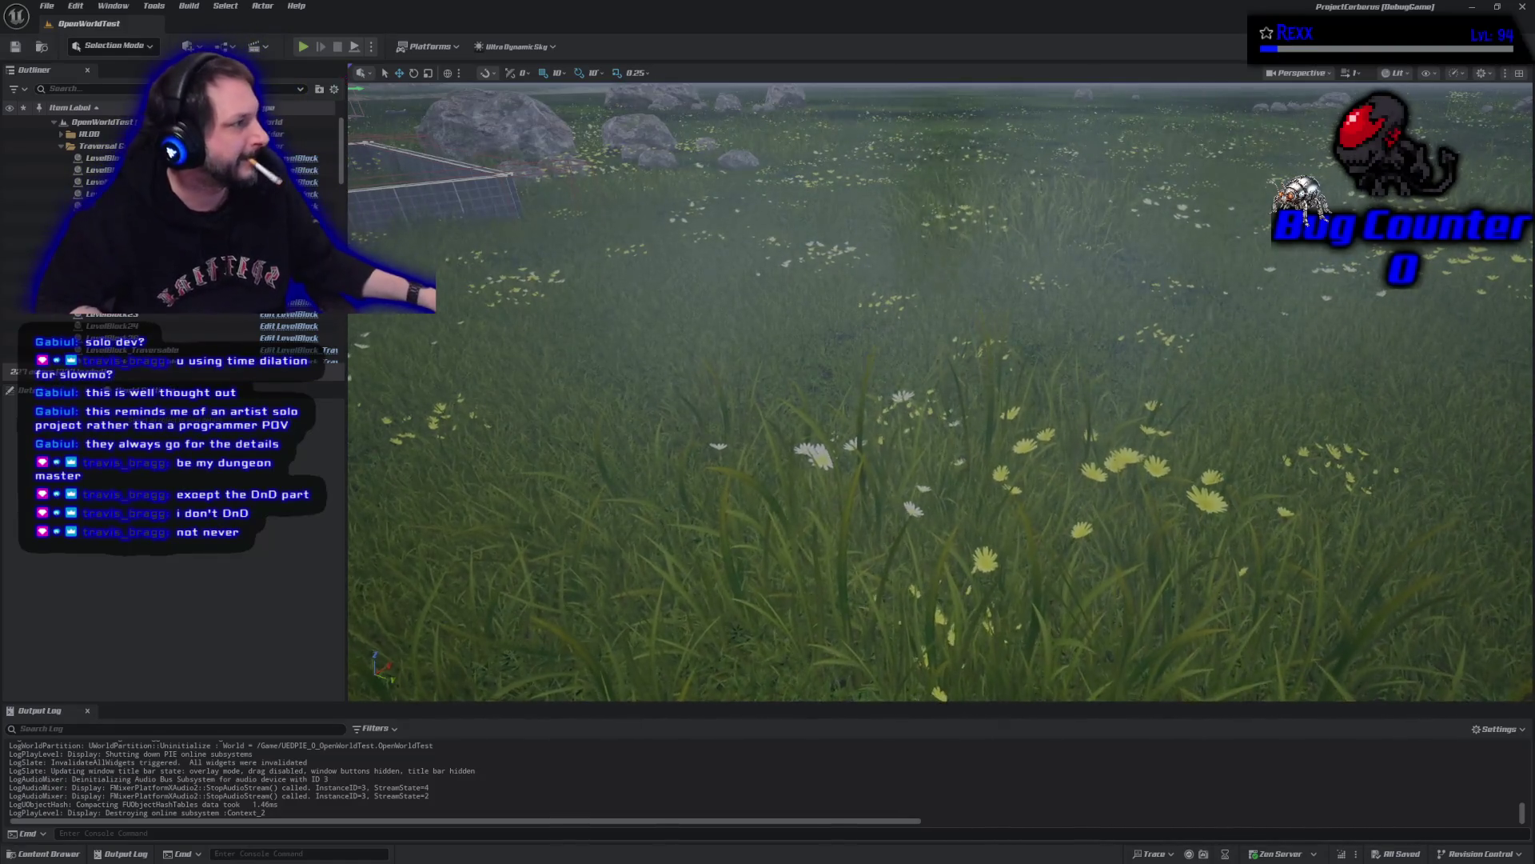
- Shut down the Unreal Editor, returning to the ProjectCerberus solution in Rider
left_click(1522, 6)
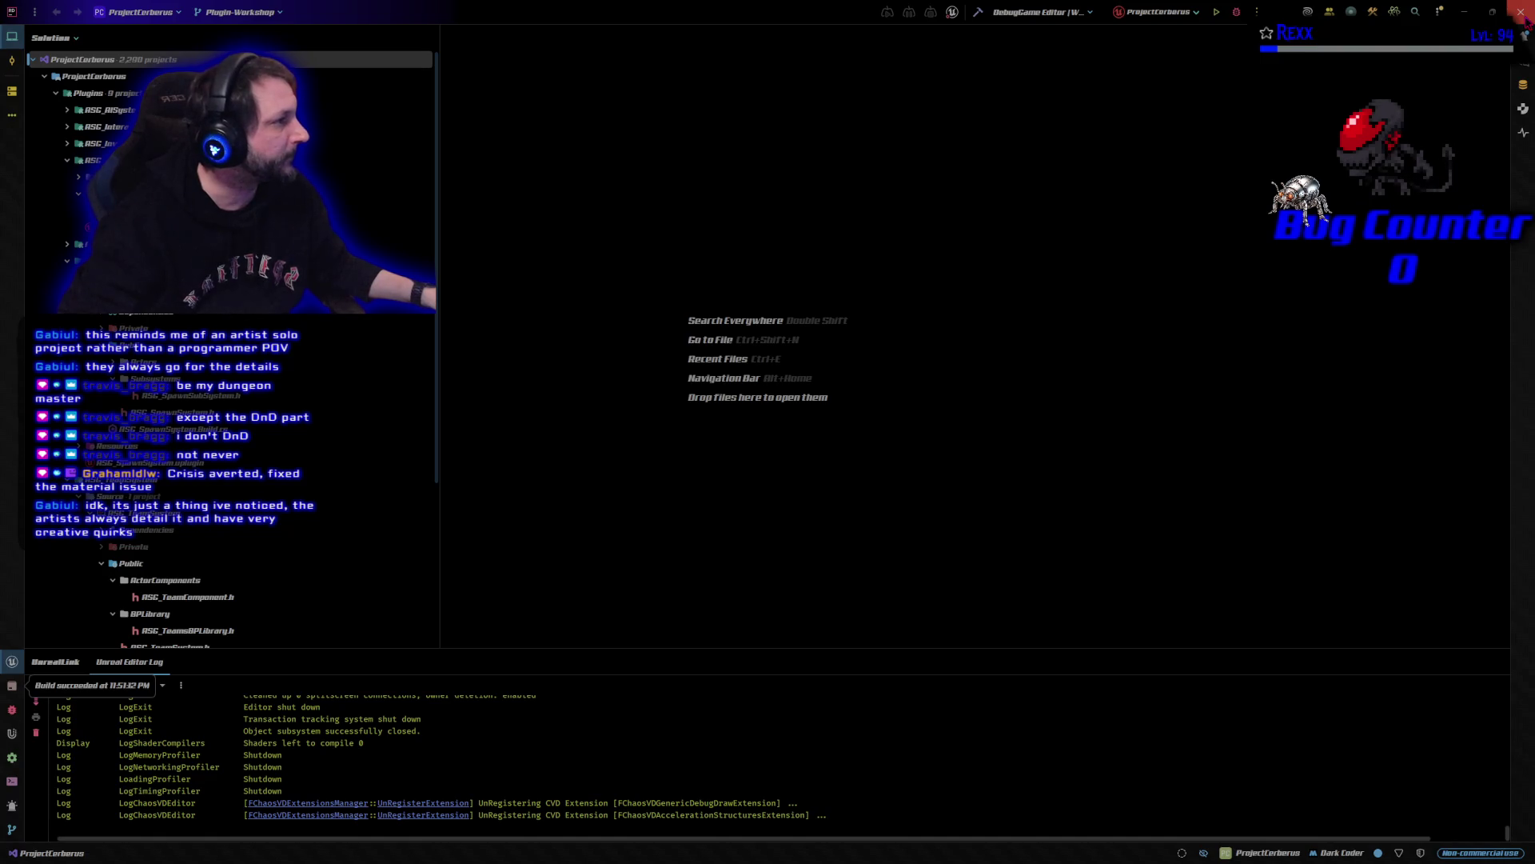
left_click(1523, 15)
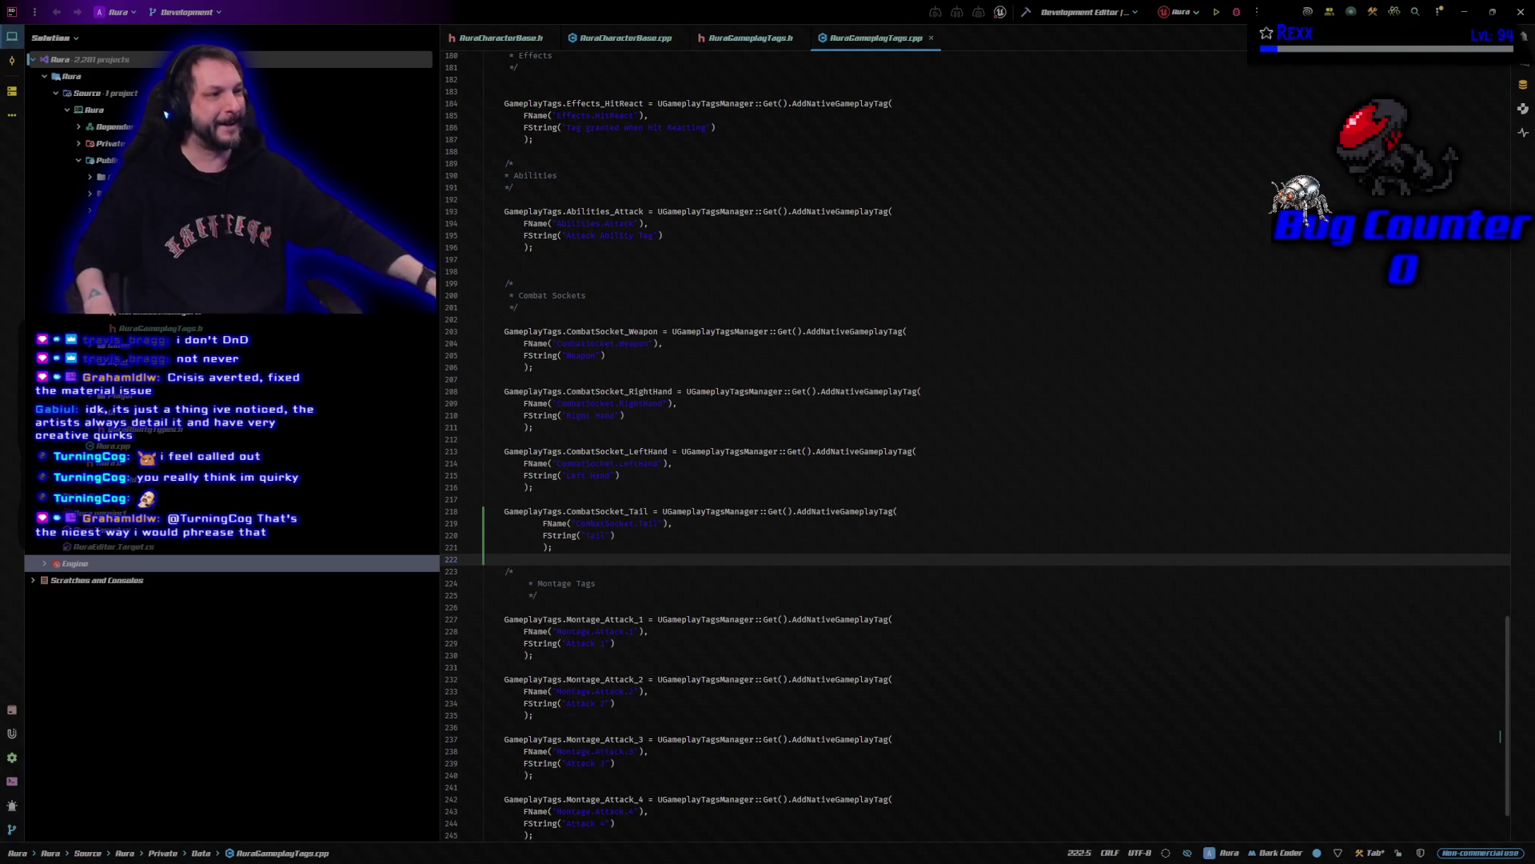
left_click(148, 729)
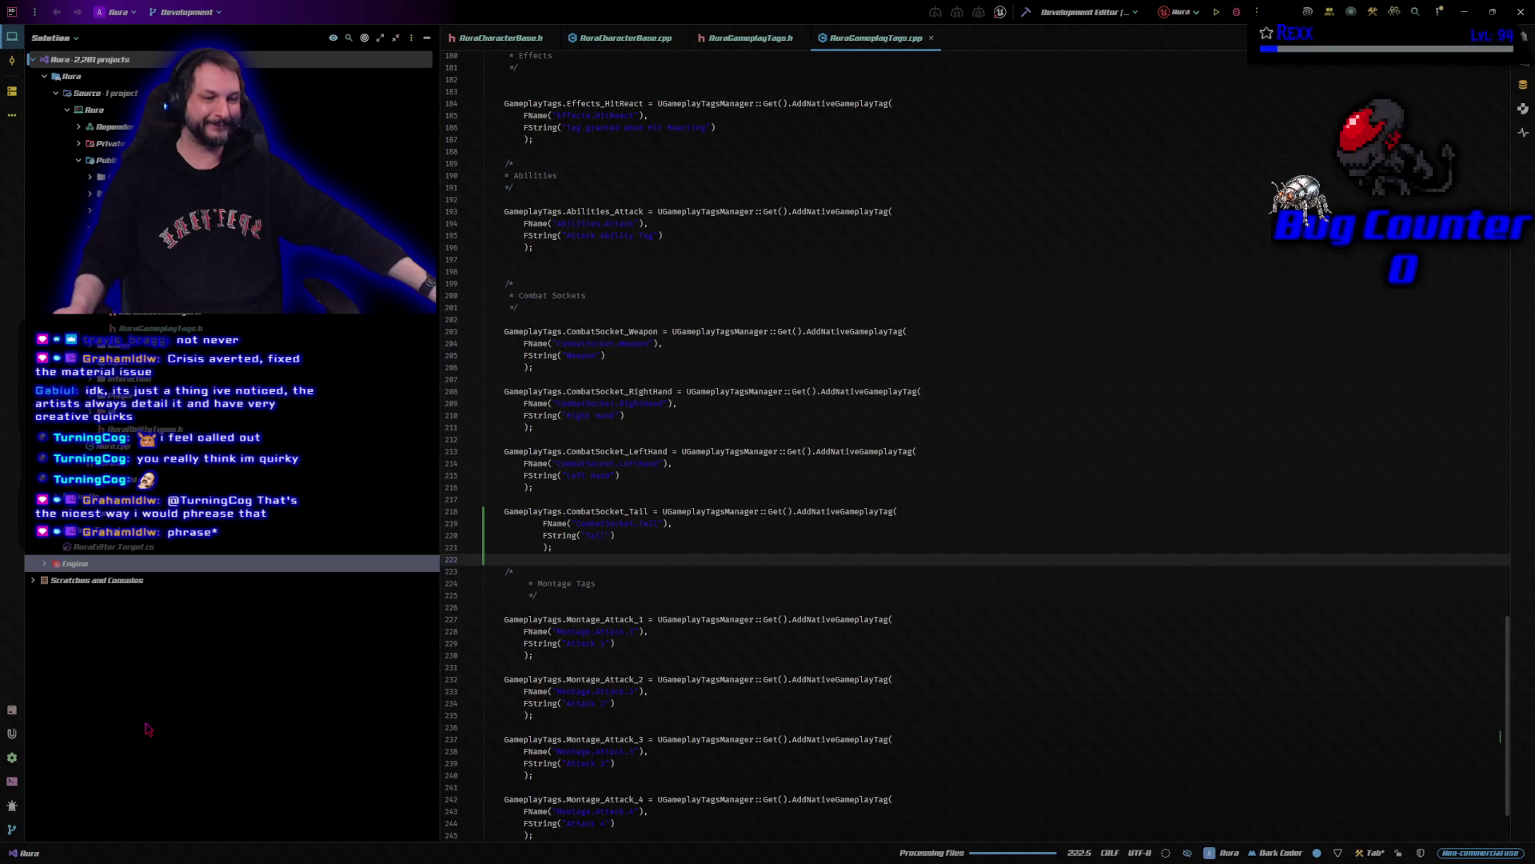
left_click(716, 561)
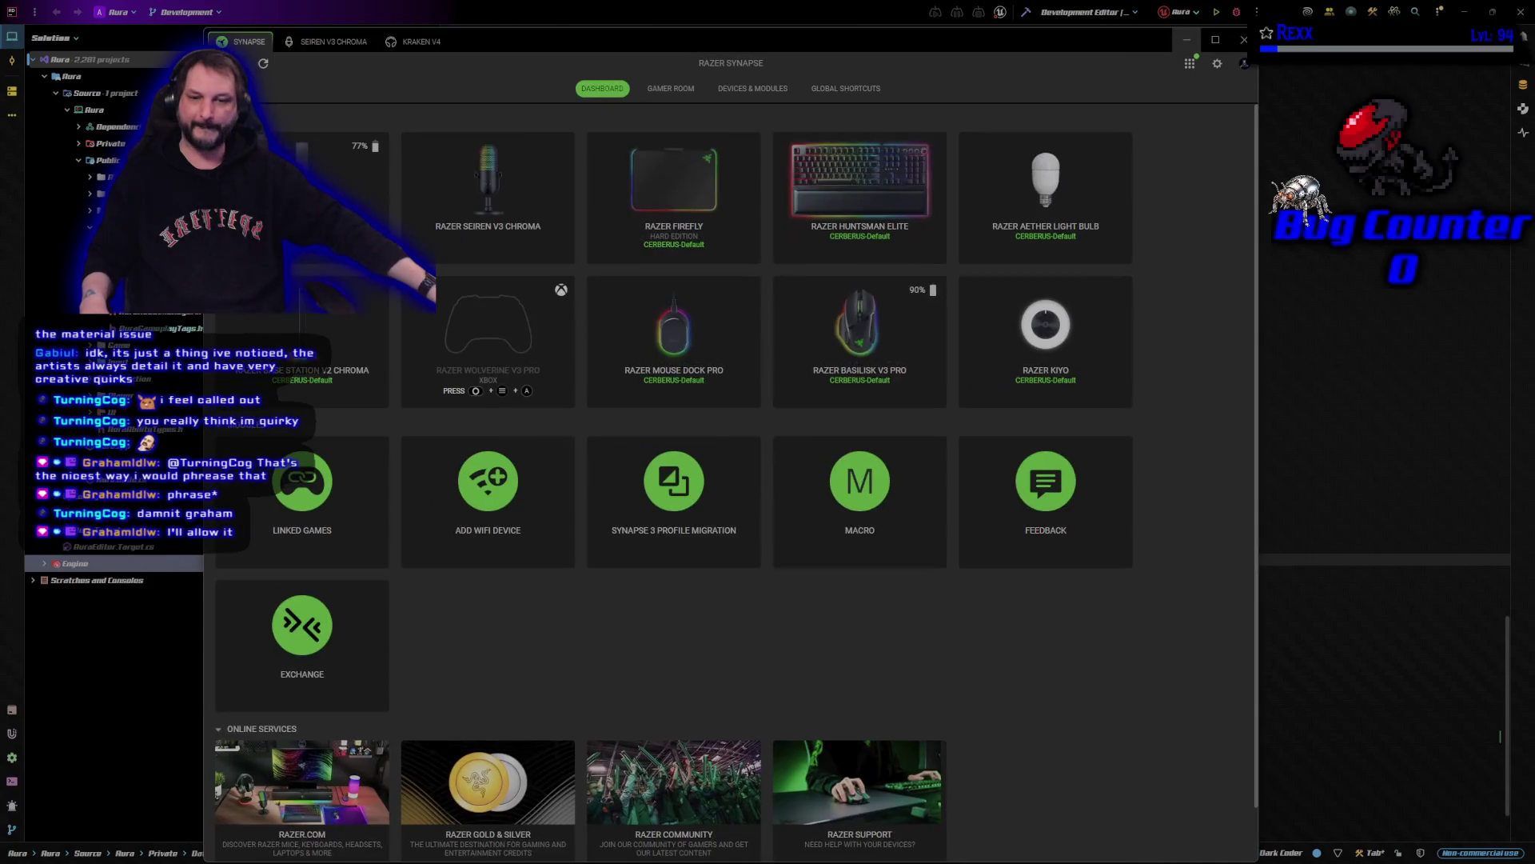
- Alt+Tab away from the Razer Synapse dashboard
key("alt+Tab")
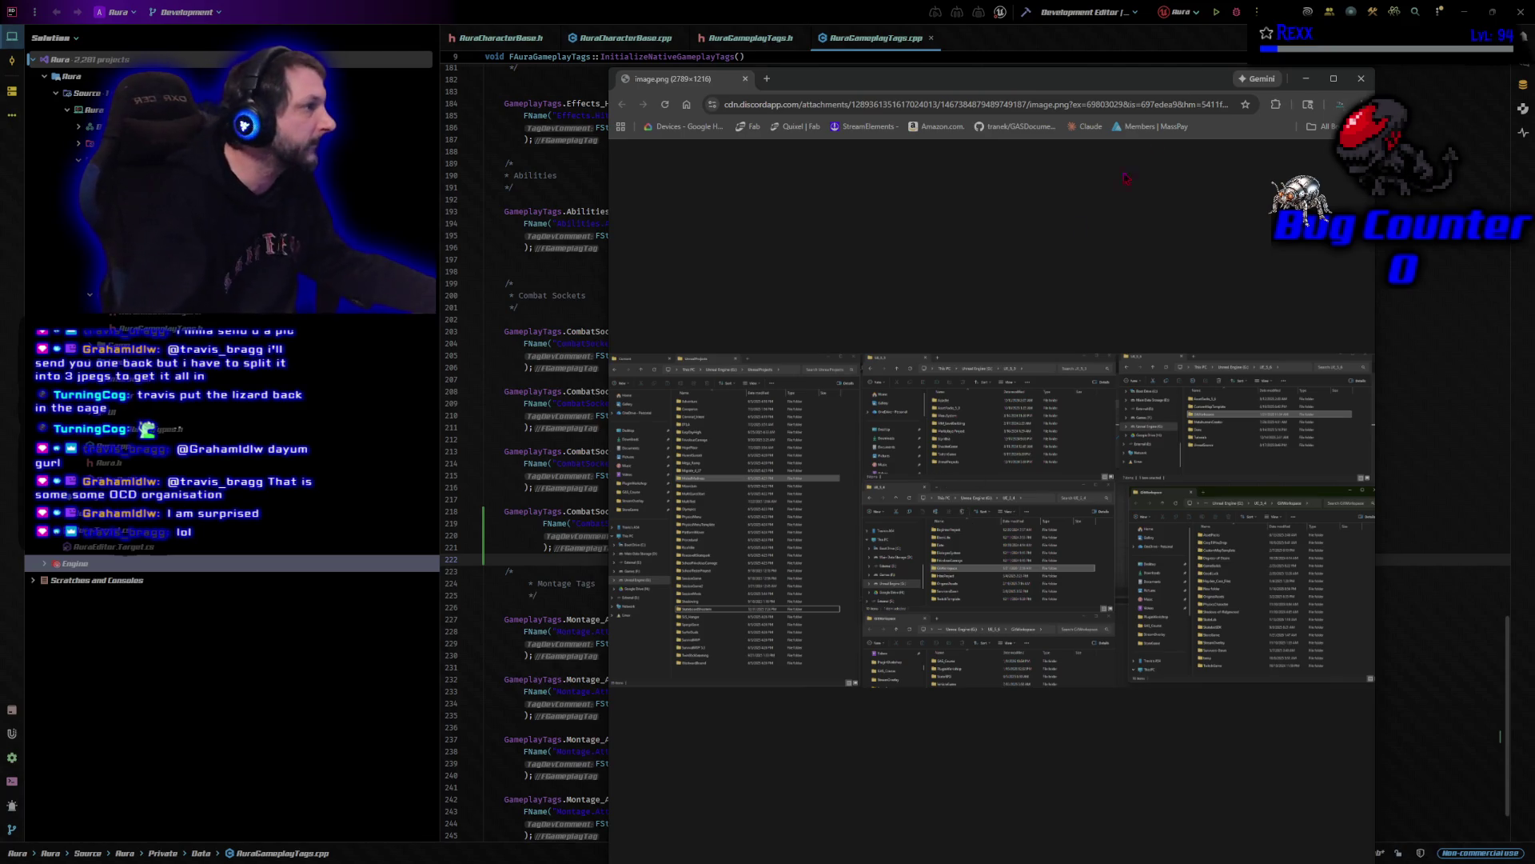
- Enlarge the image.png attachment of the UE_5_3, UE_5_4, UE_5_6 and GitWorkspace folders to full screen
left_click(1332, 79)
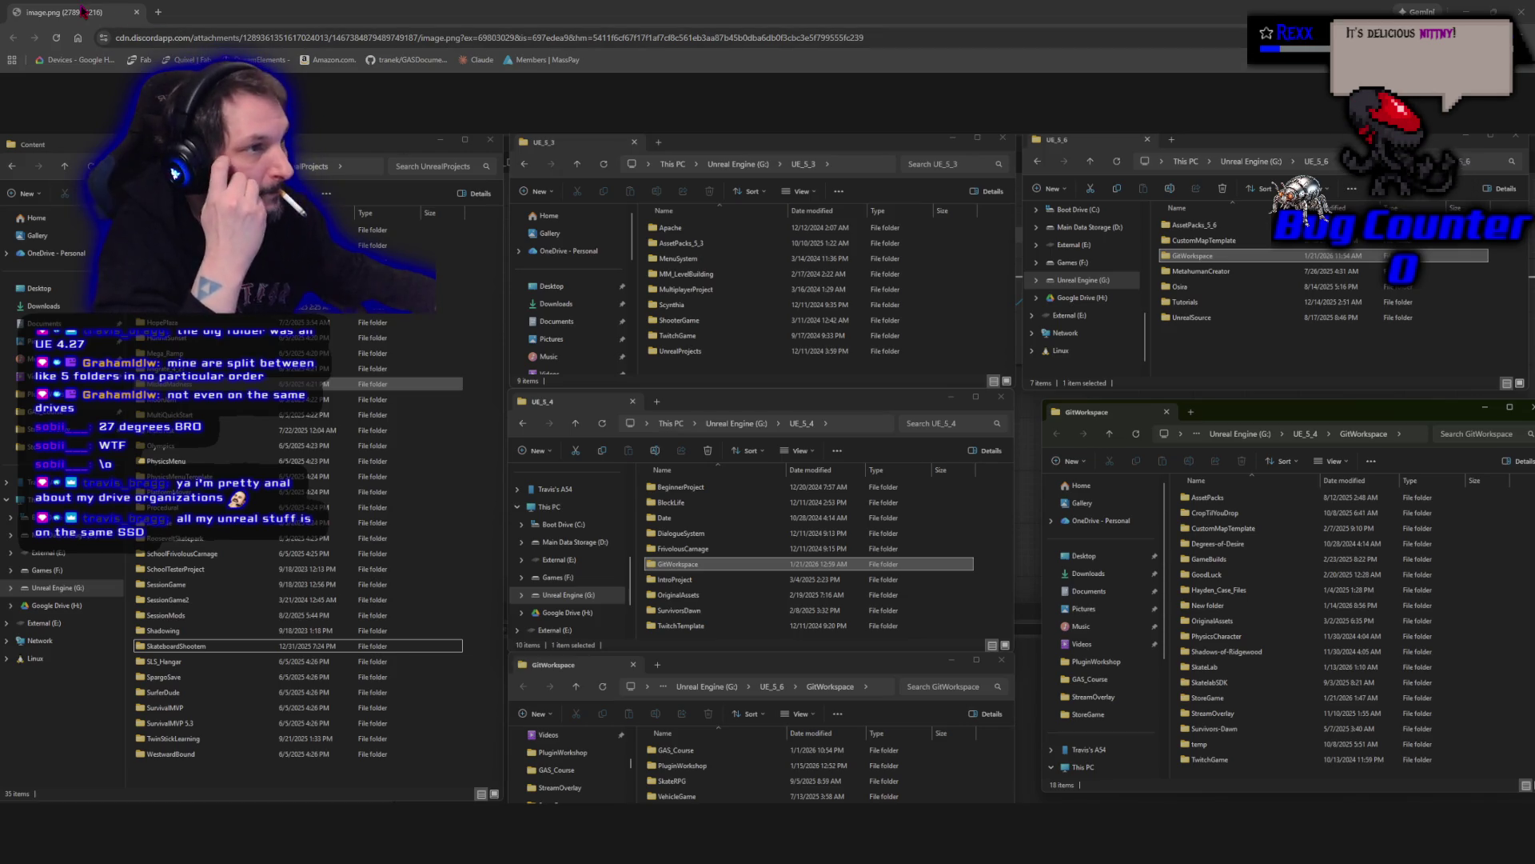
- Return to the gameplay tags code in Rider
key("alt+Tab")
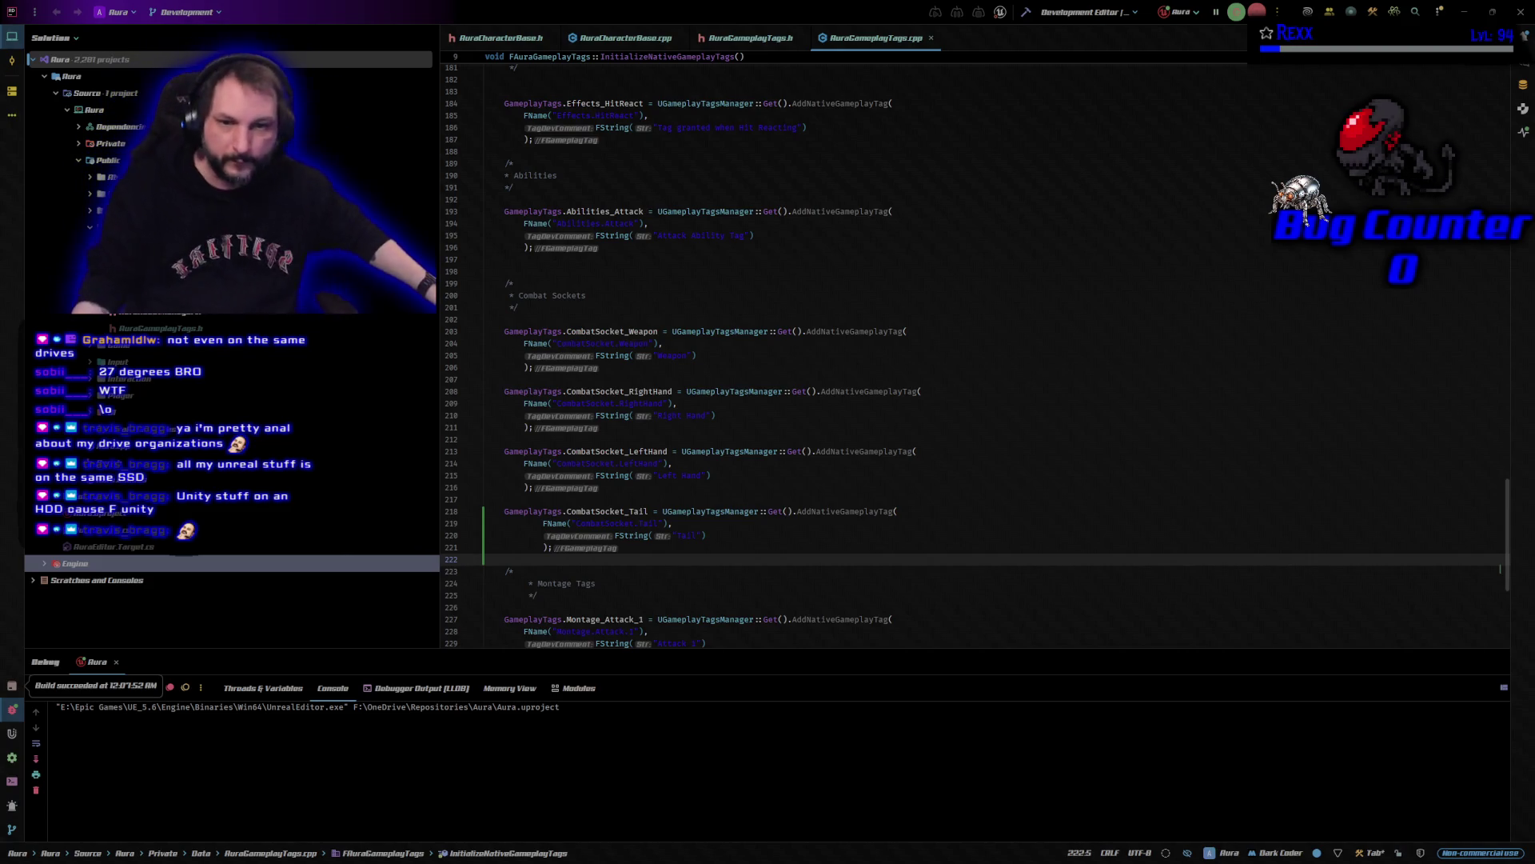
- Move the Unreal Editor loading window aside while the Aura project loads
left_click_drag(1020, 314, 1123, 322)
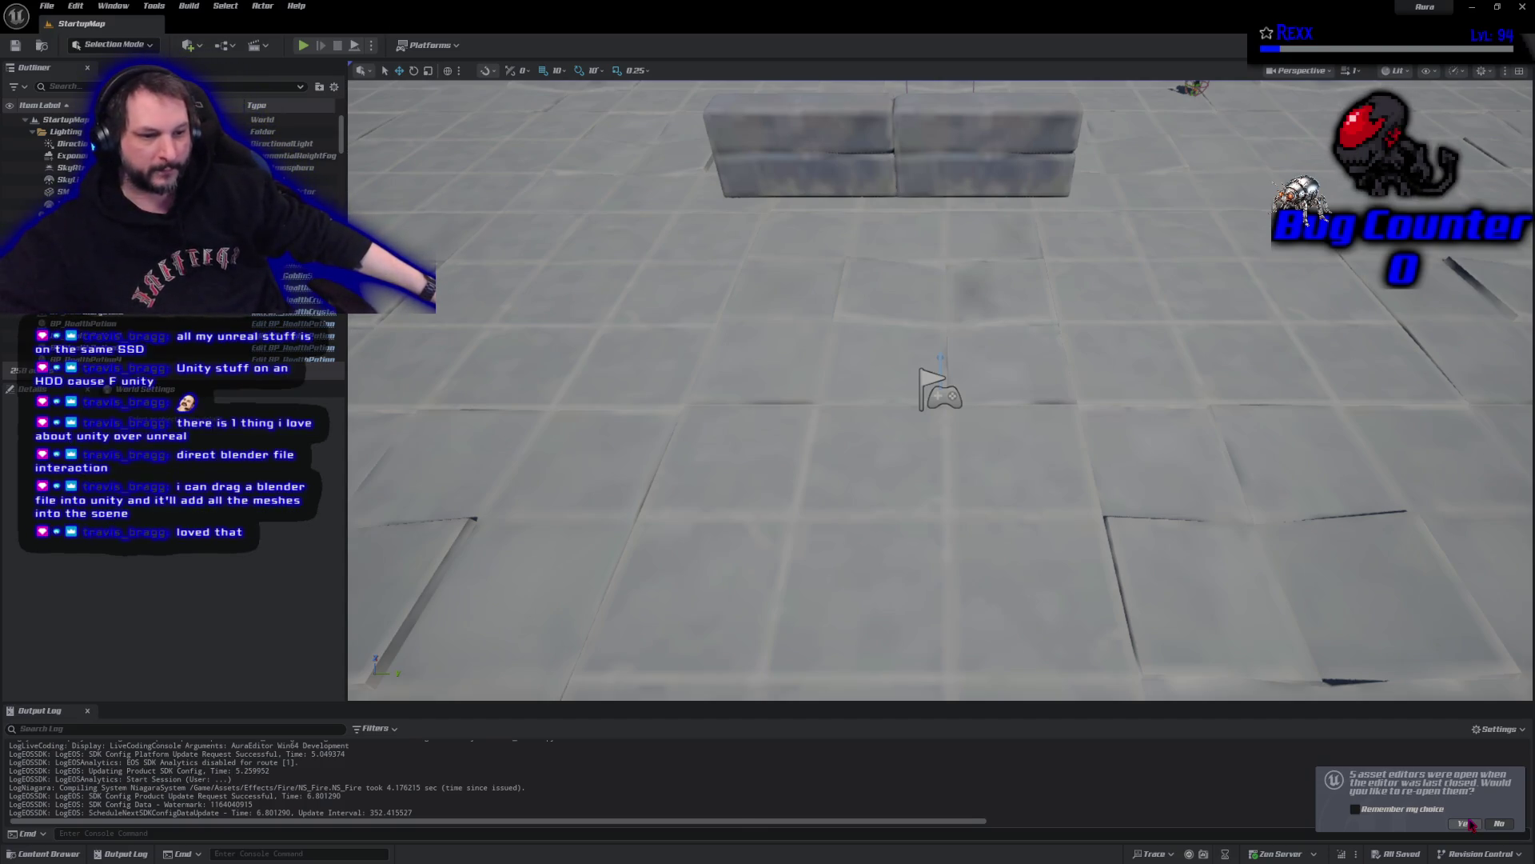
- Reopen the five previous asset editors and stop the goblin spear montage preview
left_click(1469, 824)
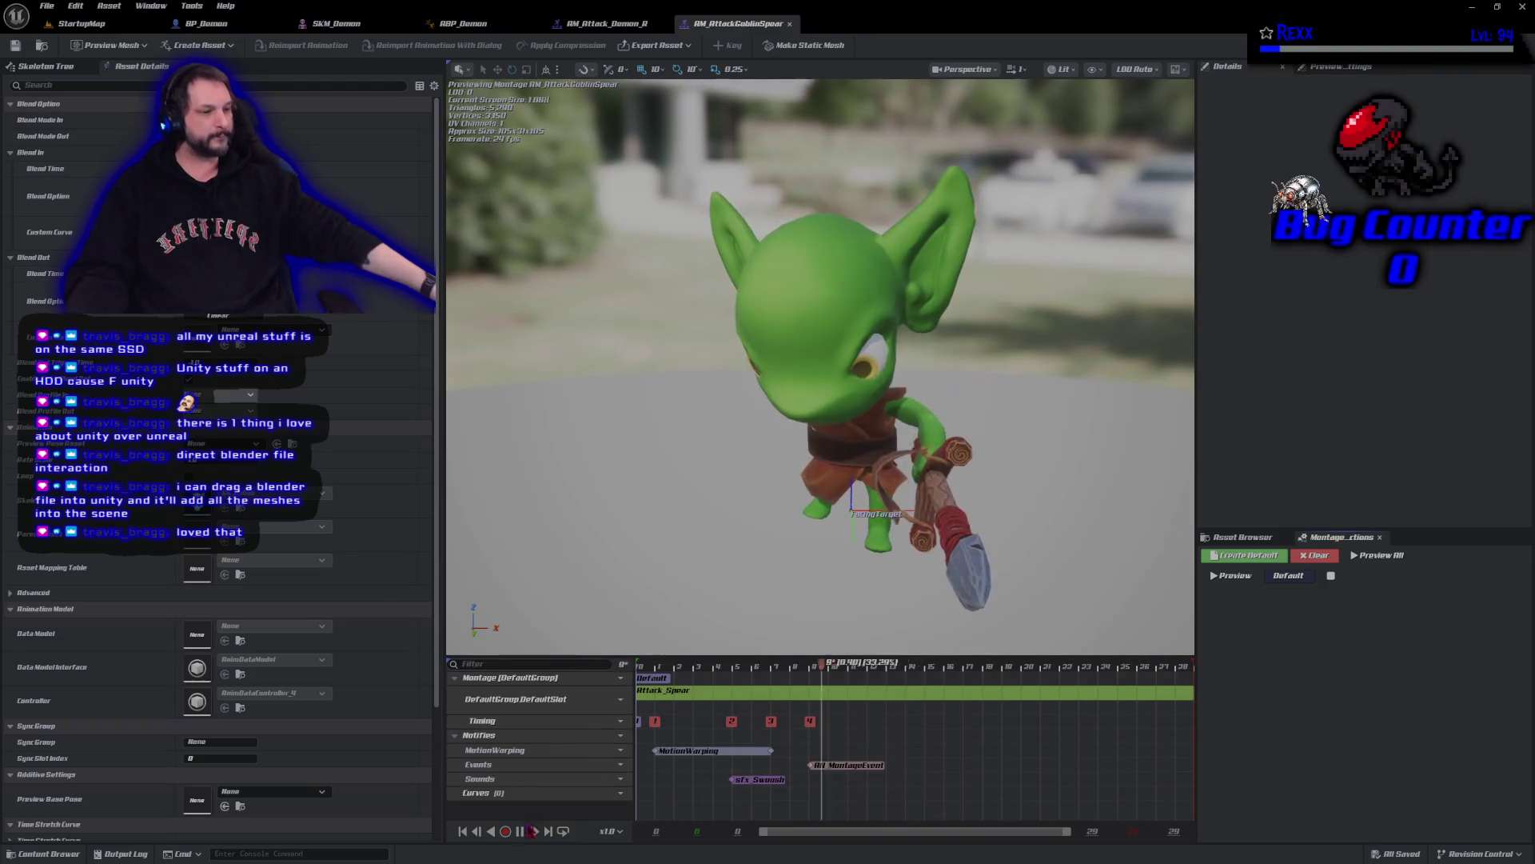
left_click(520, 832)
left_click(462, 832)
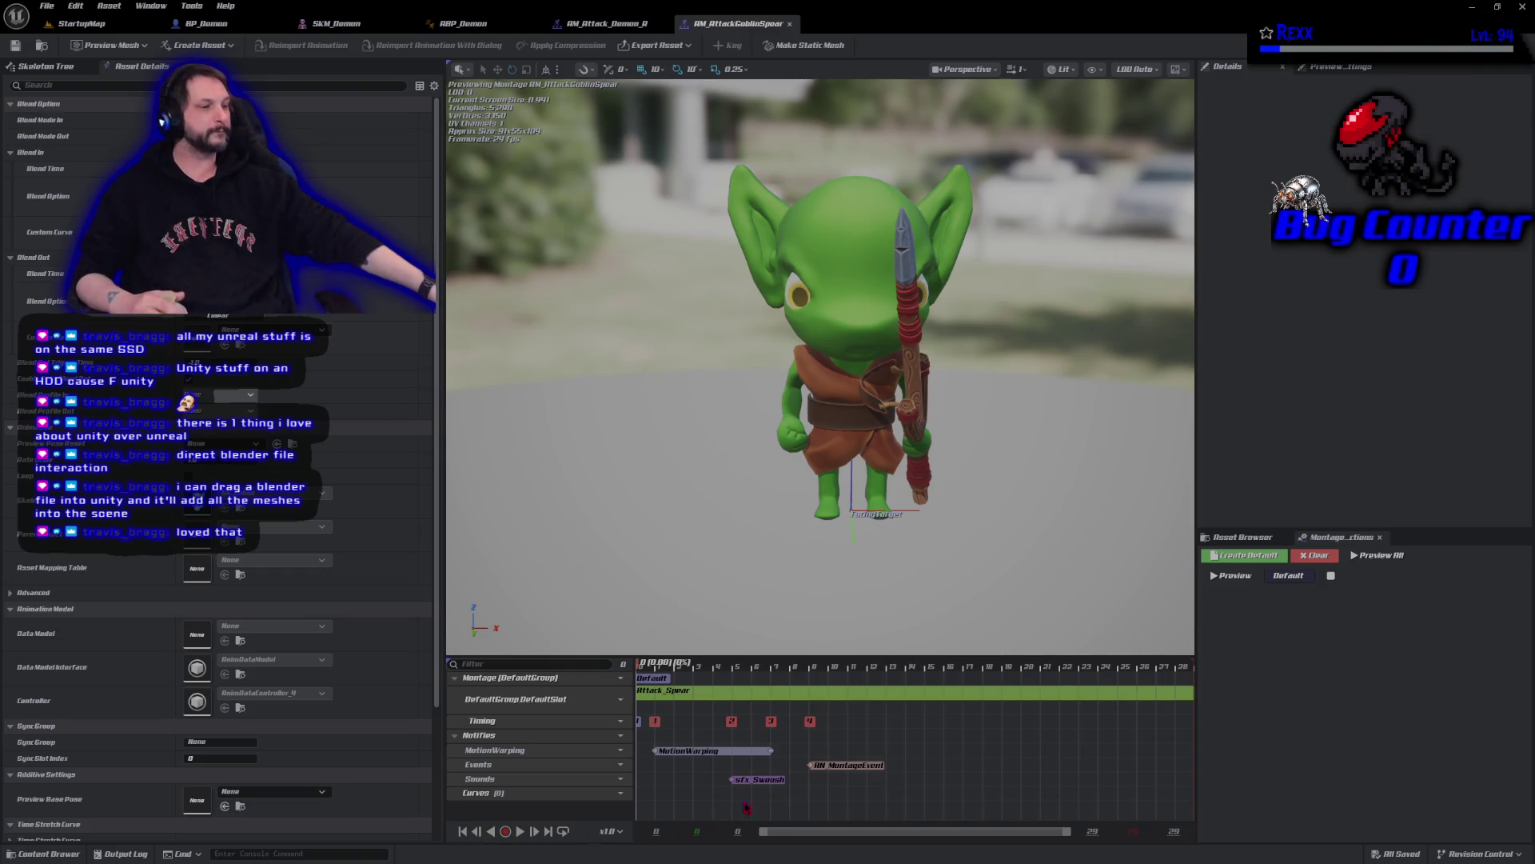
- Stop the AM_Attack_Demon_R montage playback and bring up BP_Demon's class defaults
left_click(602, 23)
key("space")
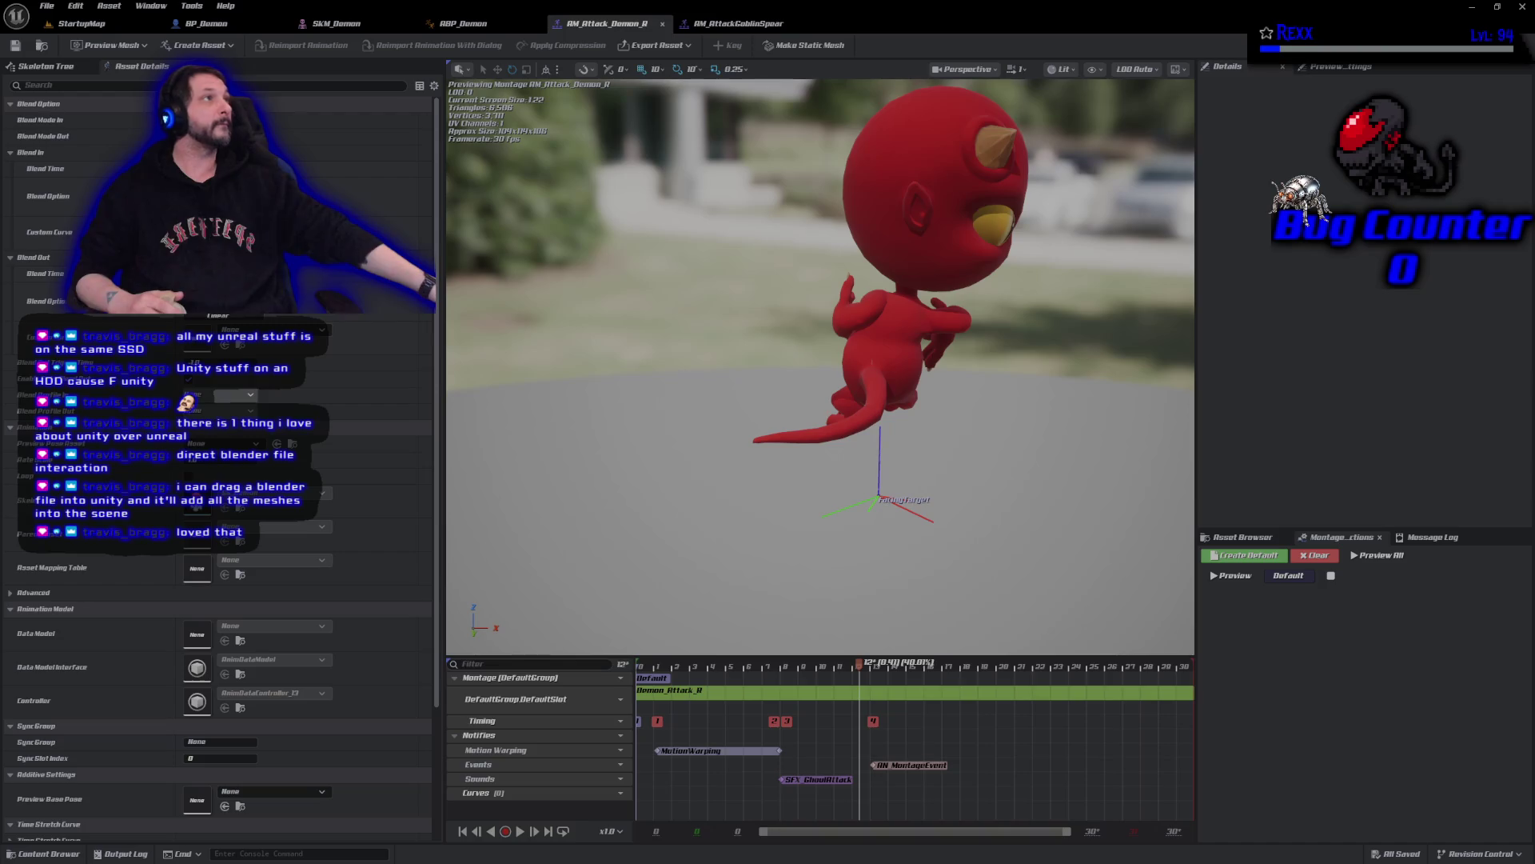
left_click(272, 24)
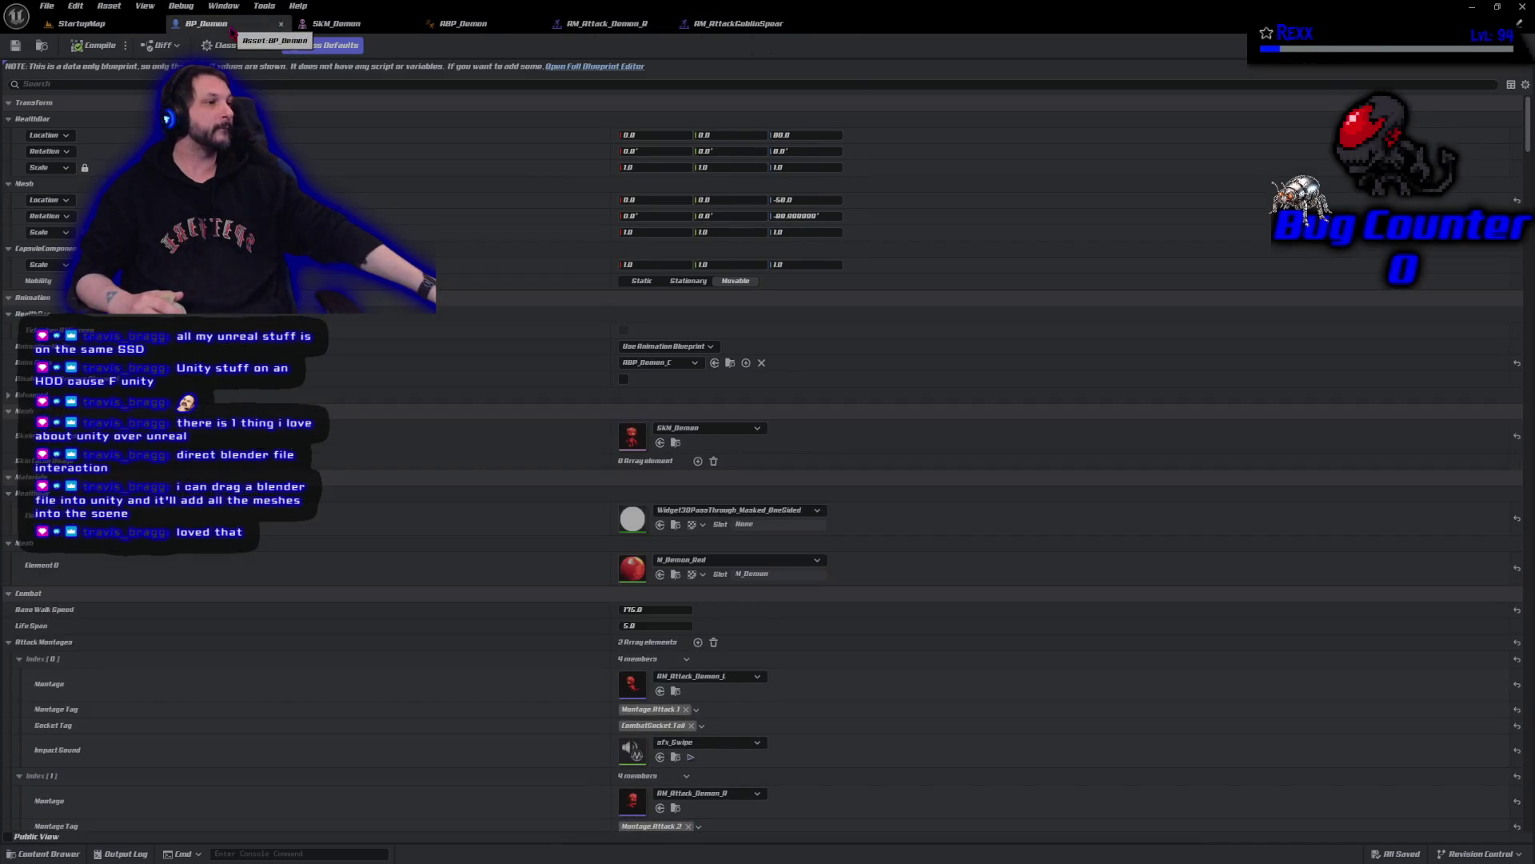
- Open BP_Demon in the full Blueprint Editor, review its Details, and open the Content Drawer
left_click(569, 70)
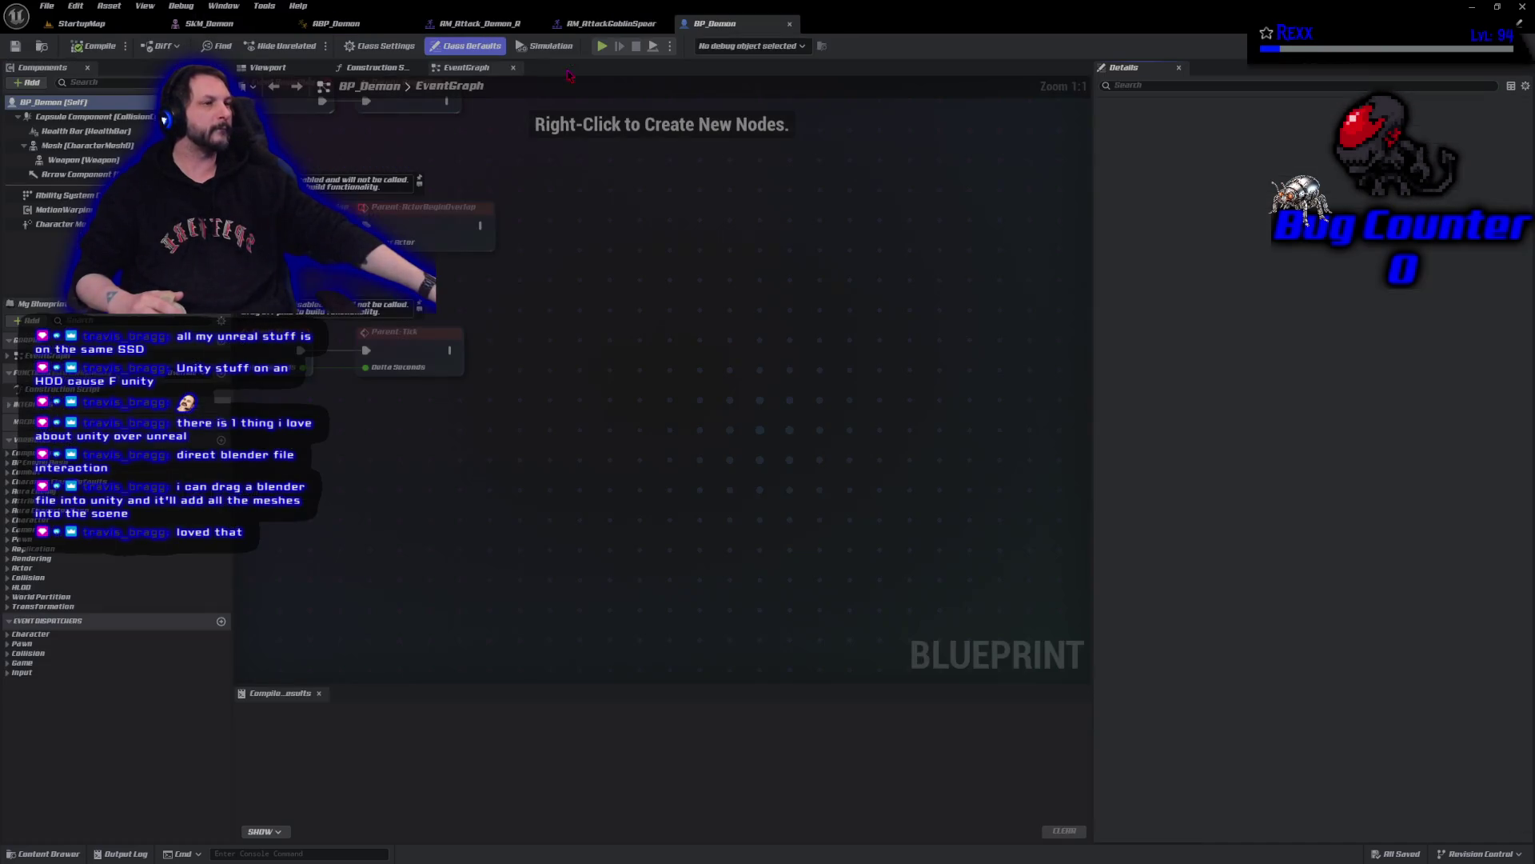
scroll(673, 464, "up", 5)
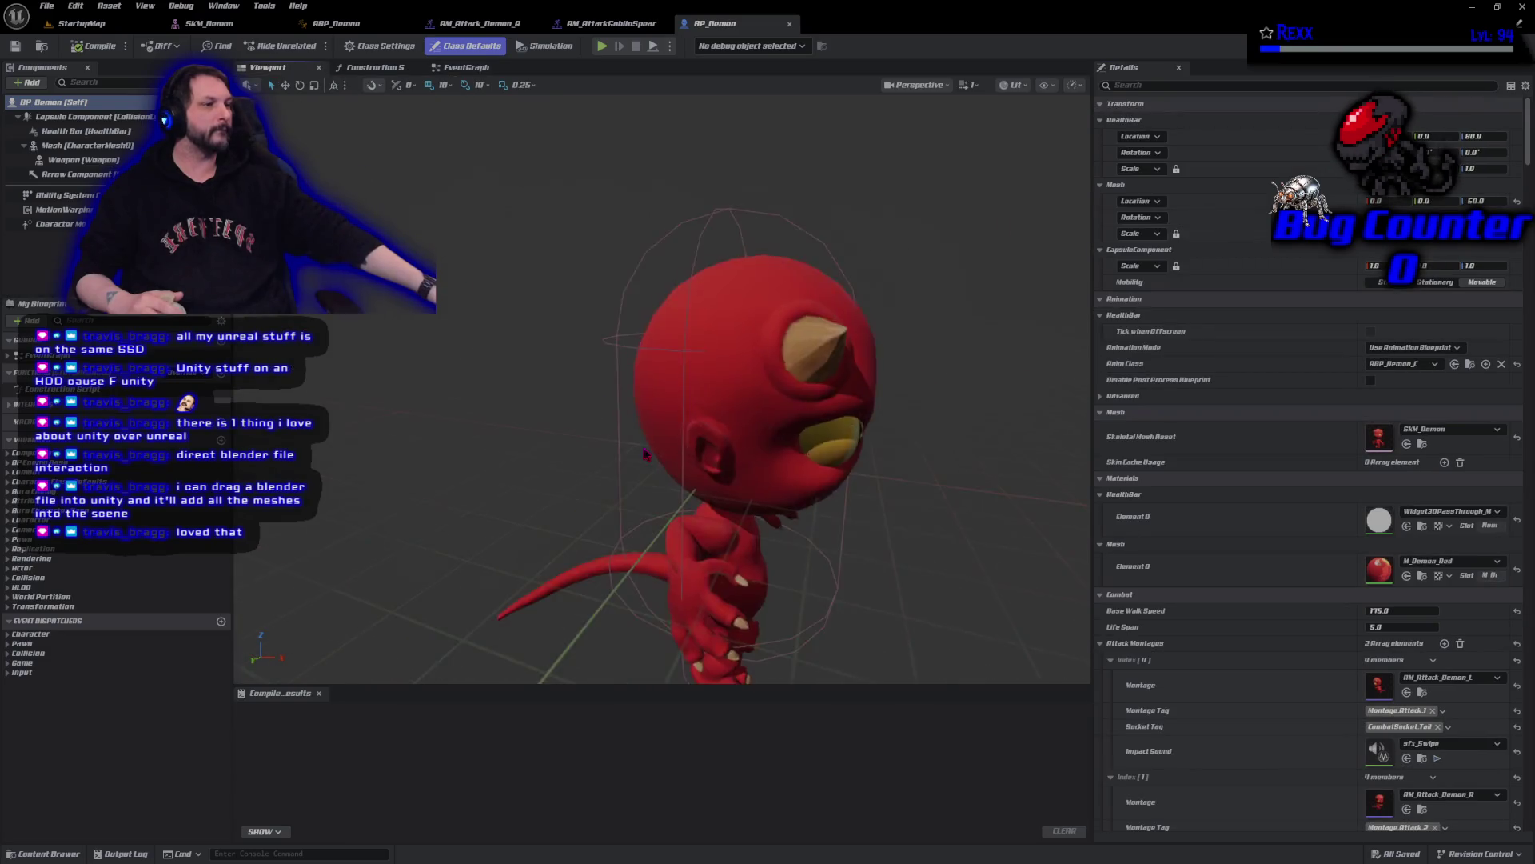
scroll(674, 463, "down", 4)
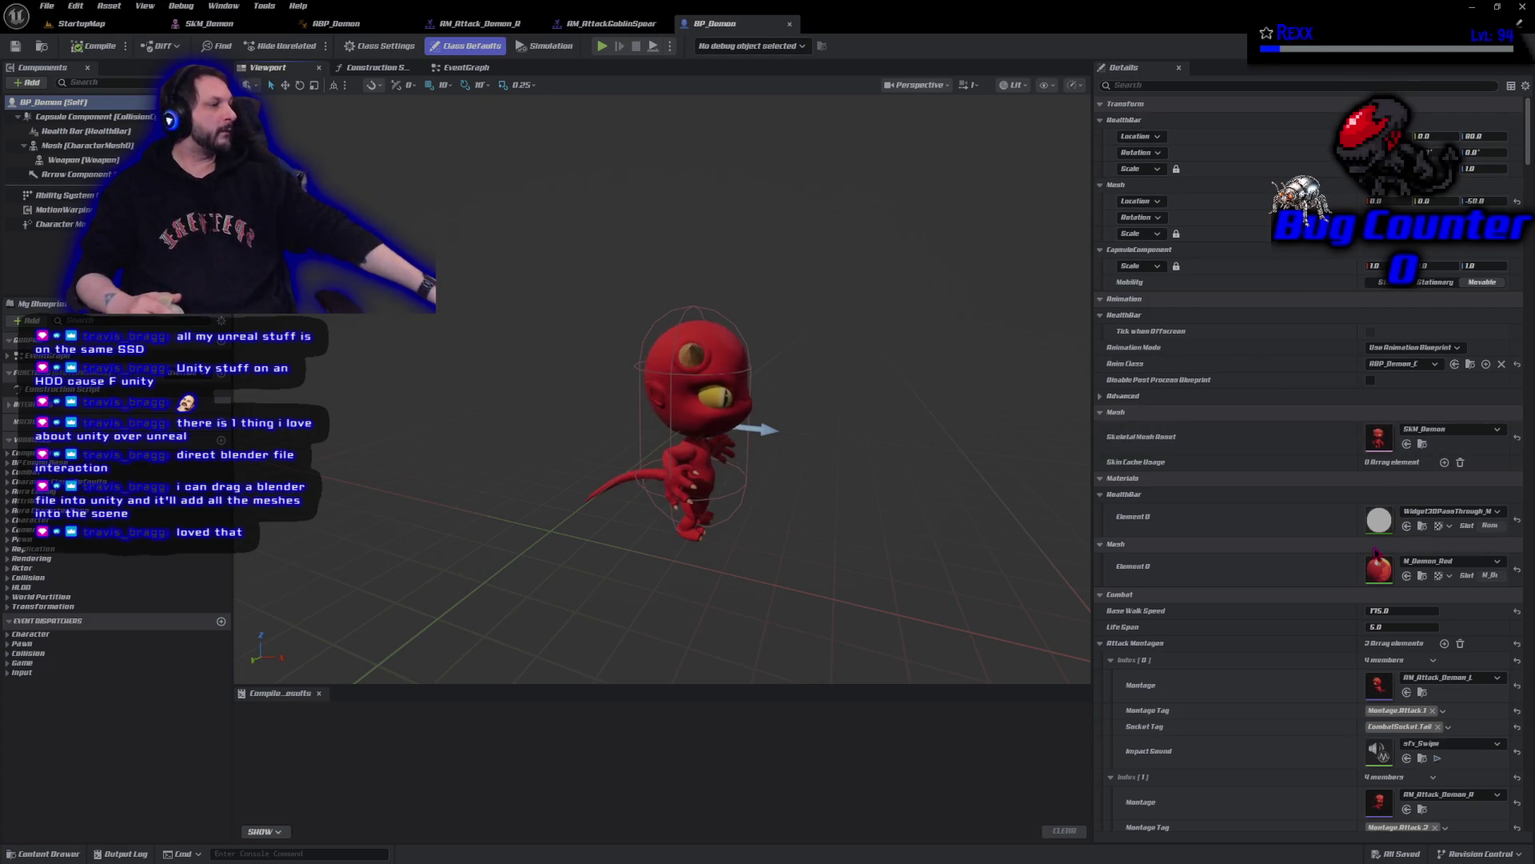
scroll(1271, 662, "down", 5)
scroll(1272, 662, "down", 3)
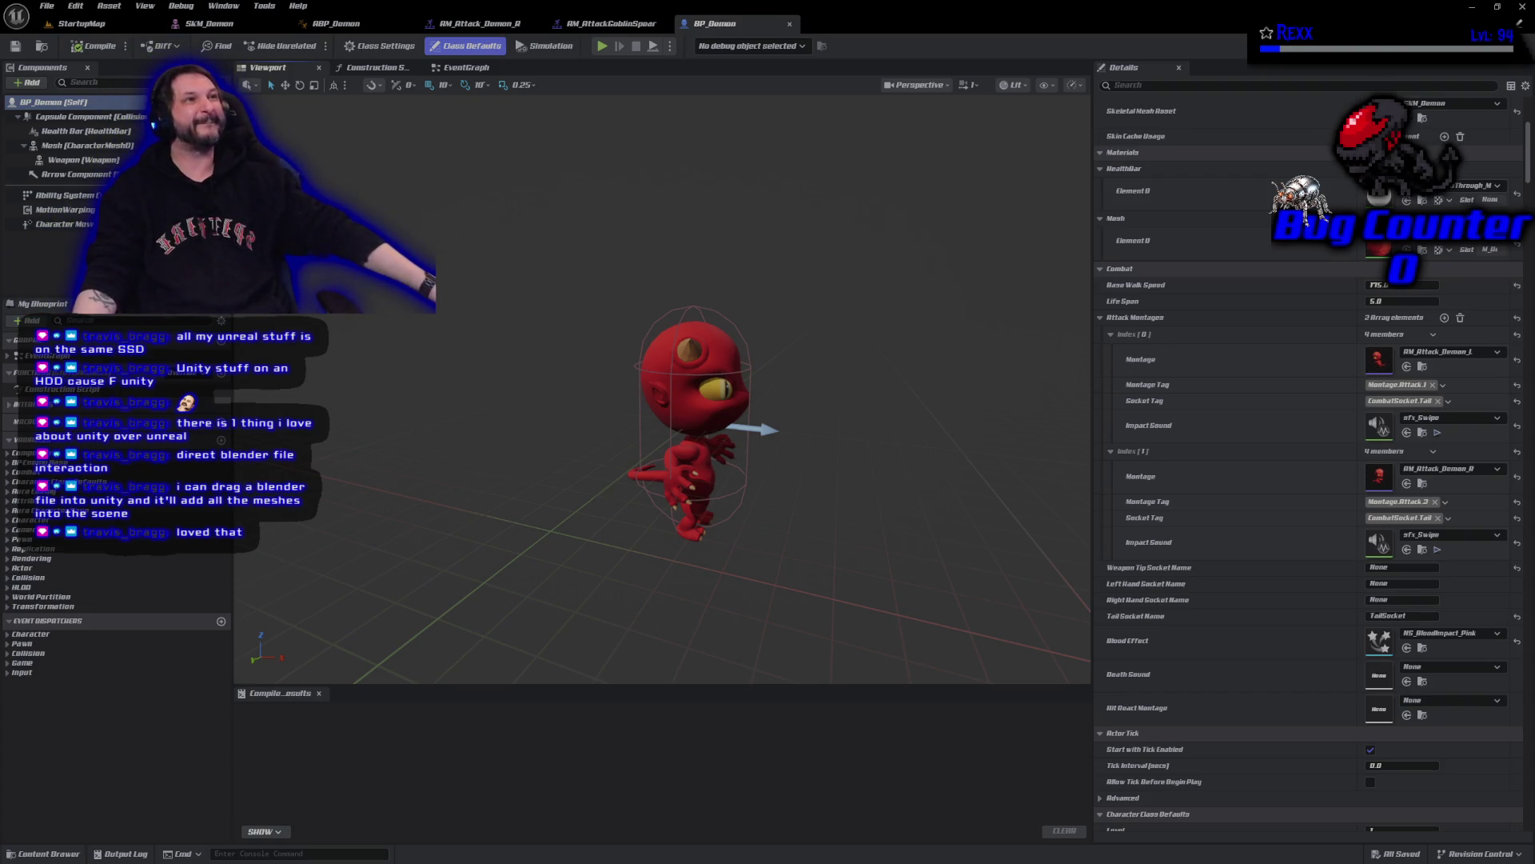
left_click(69, 855)
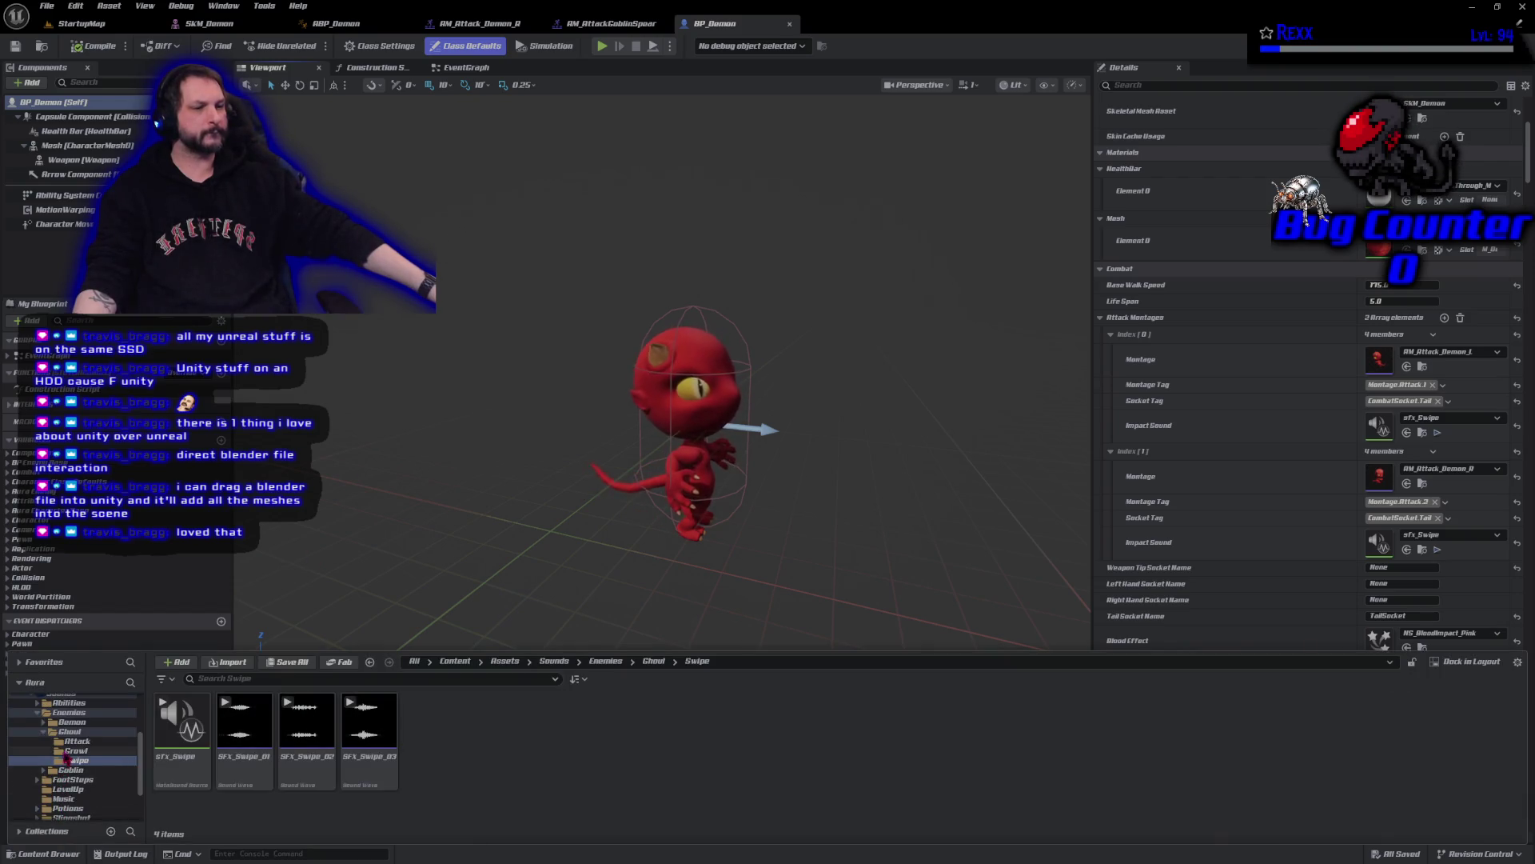
- Browse to Blueprints > AbilitySystem > Enemy > Abilities and open GA_MeleeAttack
scroll(72, 755, "up", 3)
left_click(80, 760)
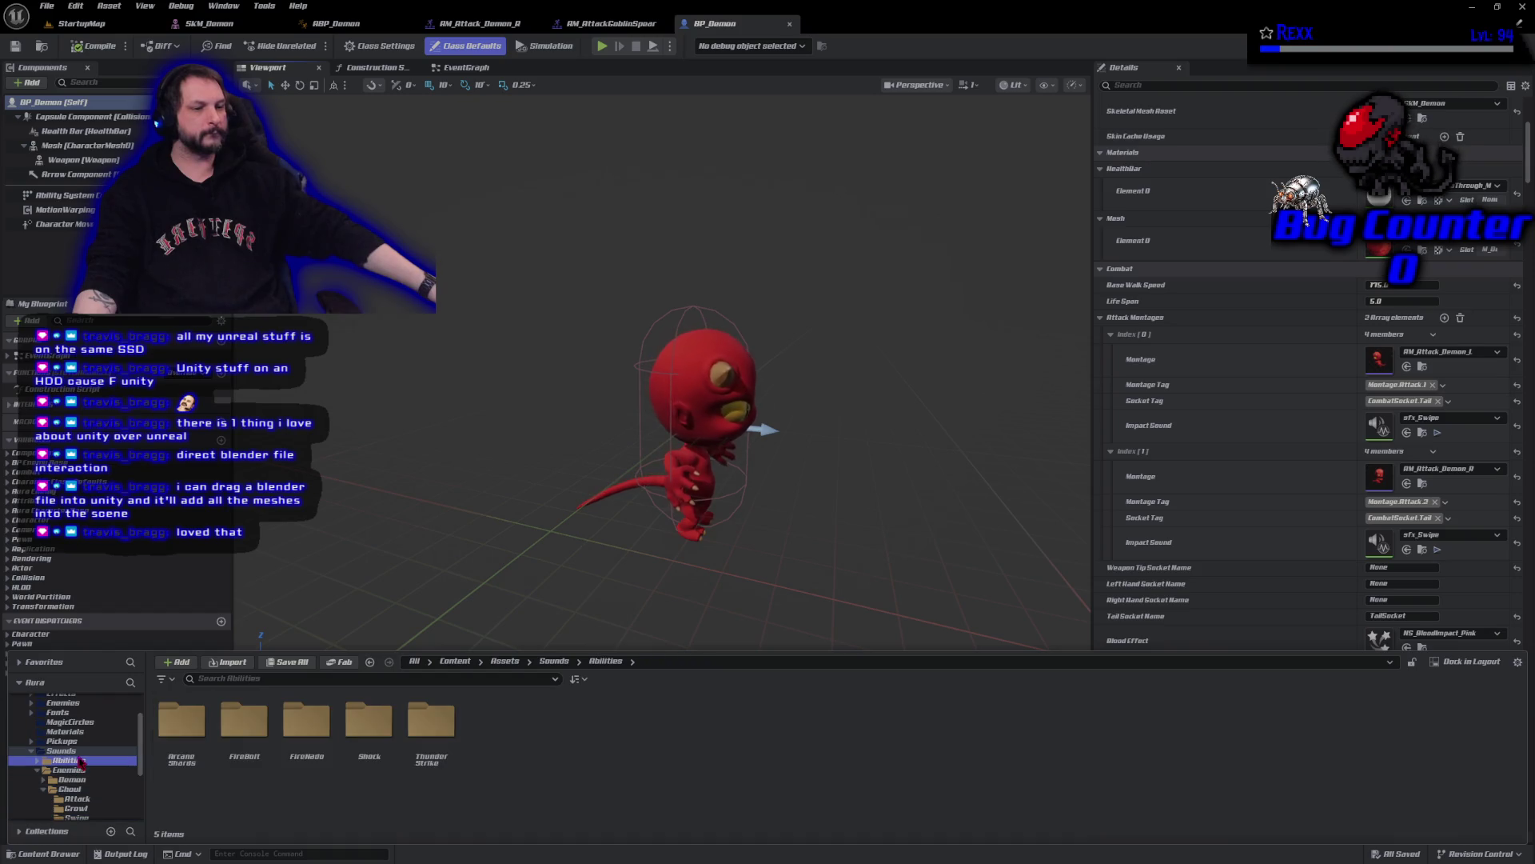
scroll(72, 759, "up", 3)
left_click(24, 719)
left_click(24, 719)
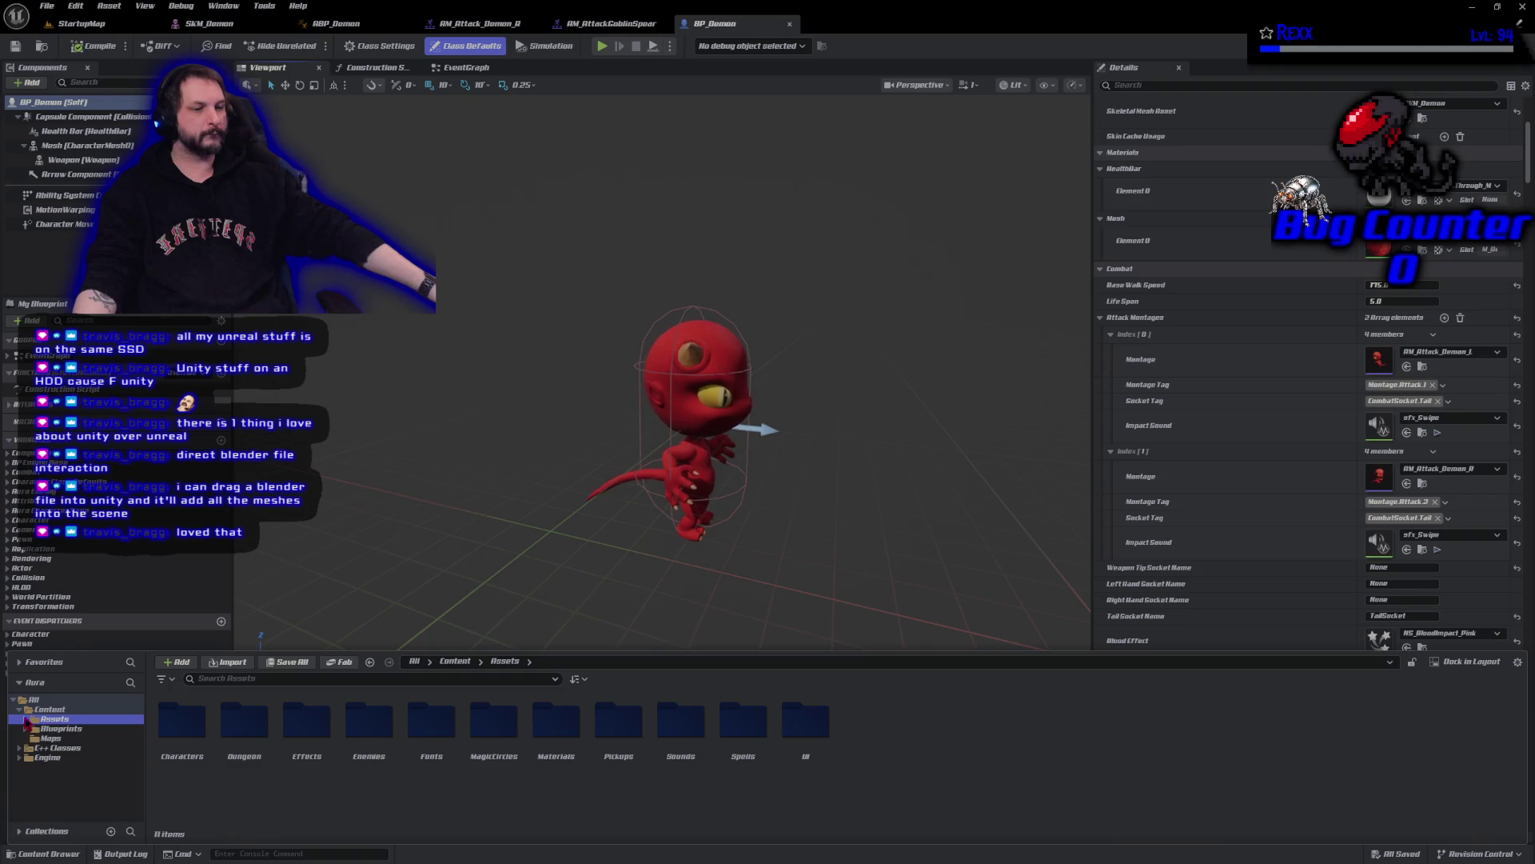
left_click(63, 729)
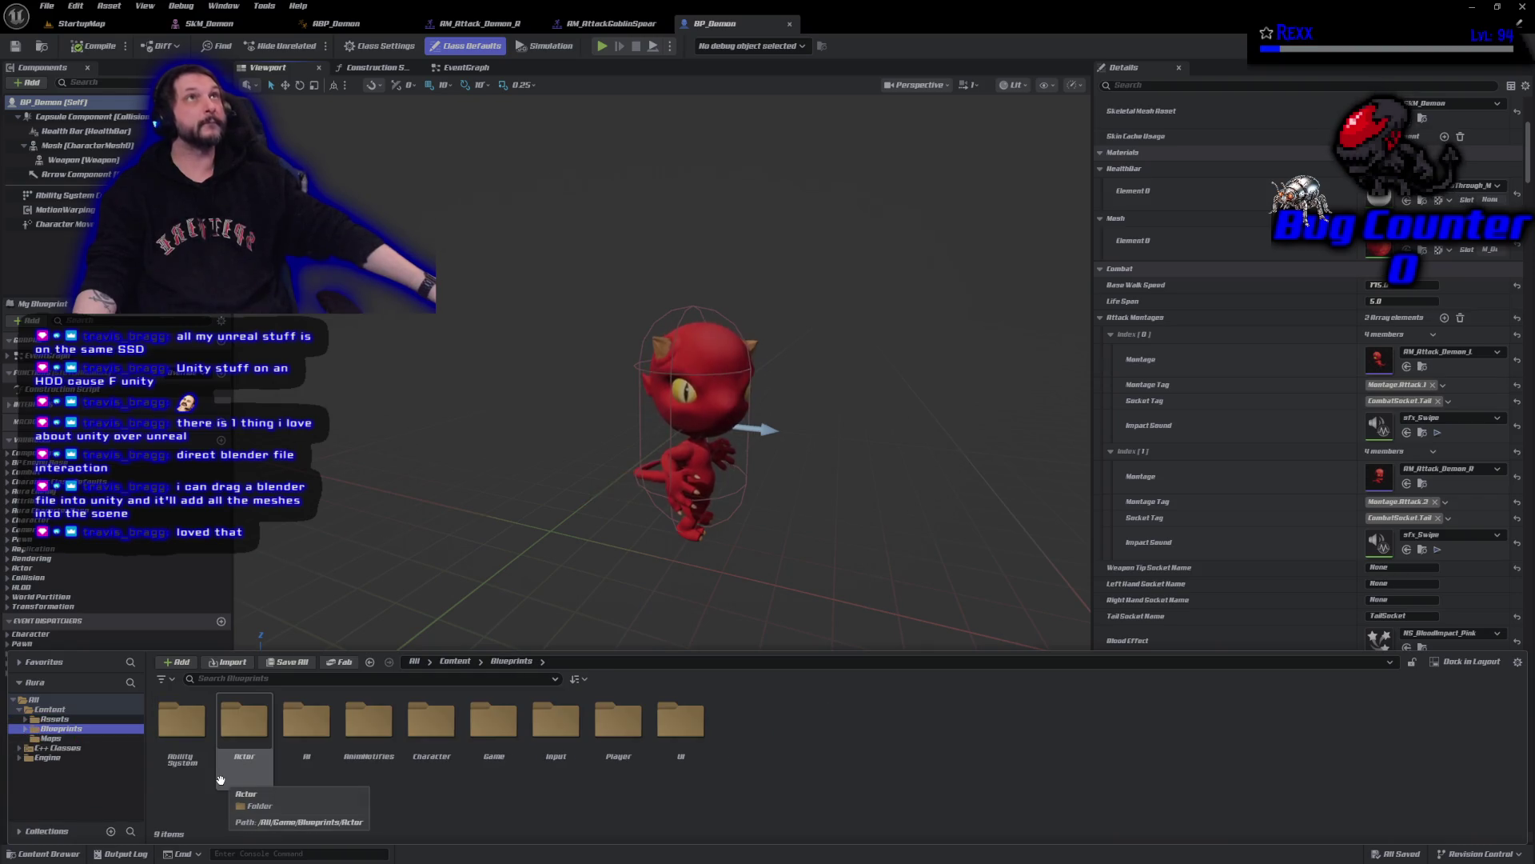
double_click(182, 729)
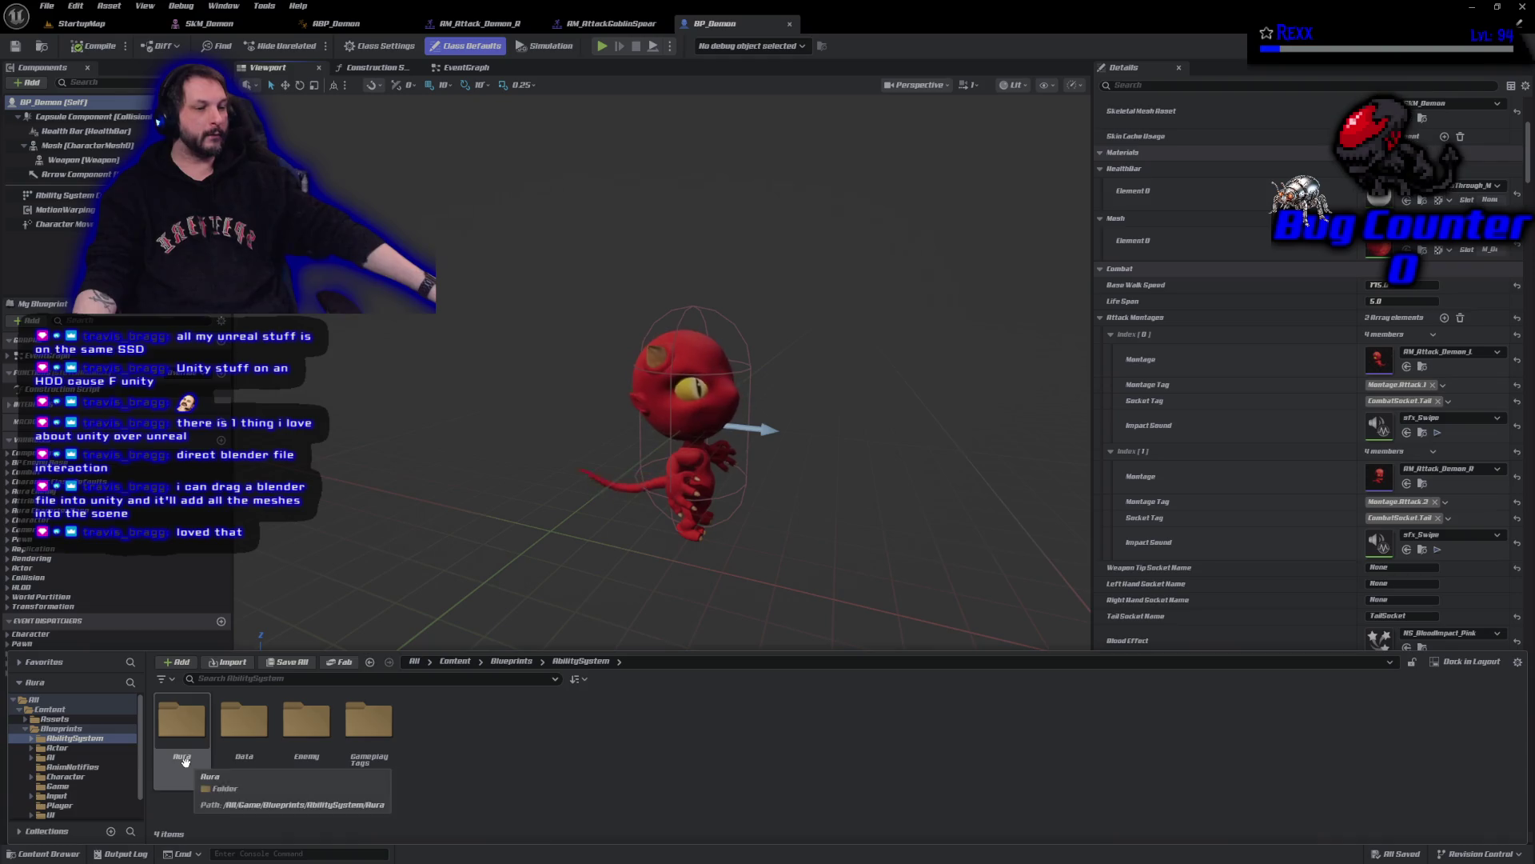
left_click(298, 761)
double_click(297, 761)
double_click(182, 724)
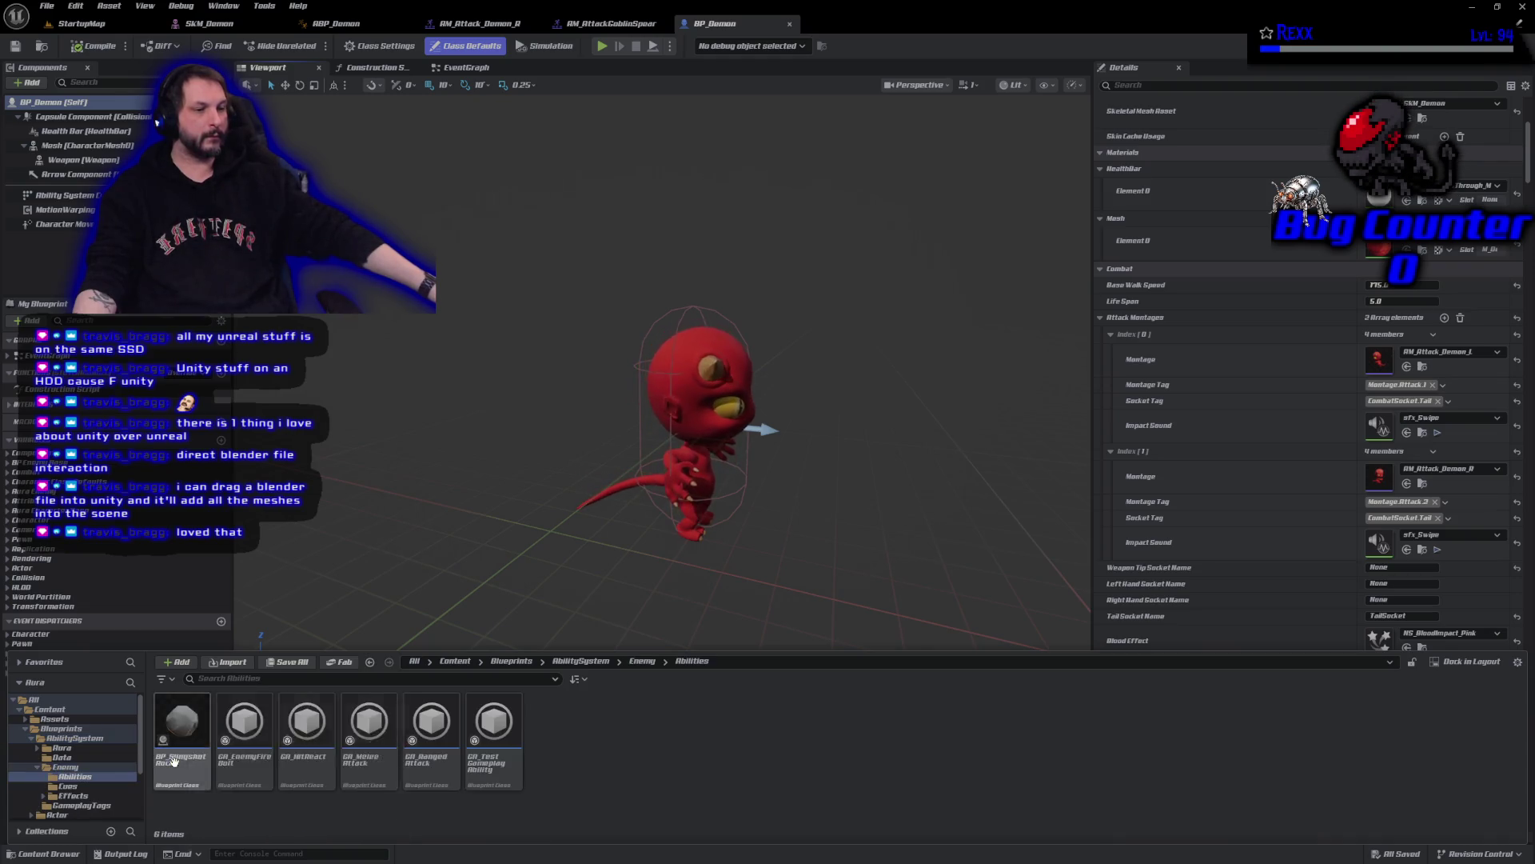
double_click(369, 728)
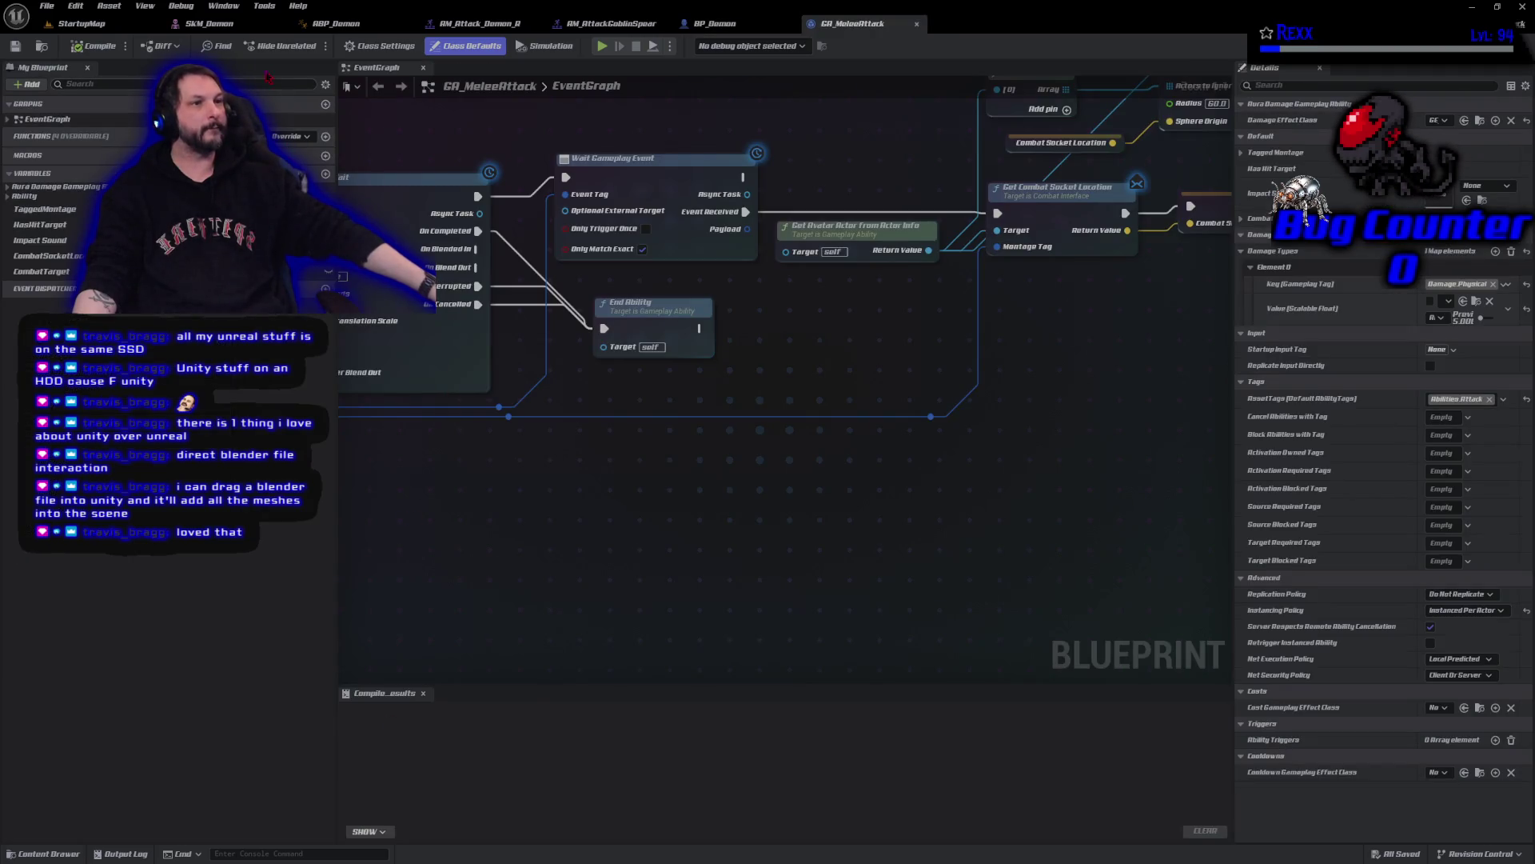
- Close the SKM_Demon, AM_Attack_Demon_R and AM_AttackGoblinSpear editor tabs
middle_click(237, 24)
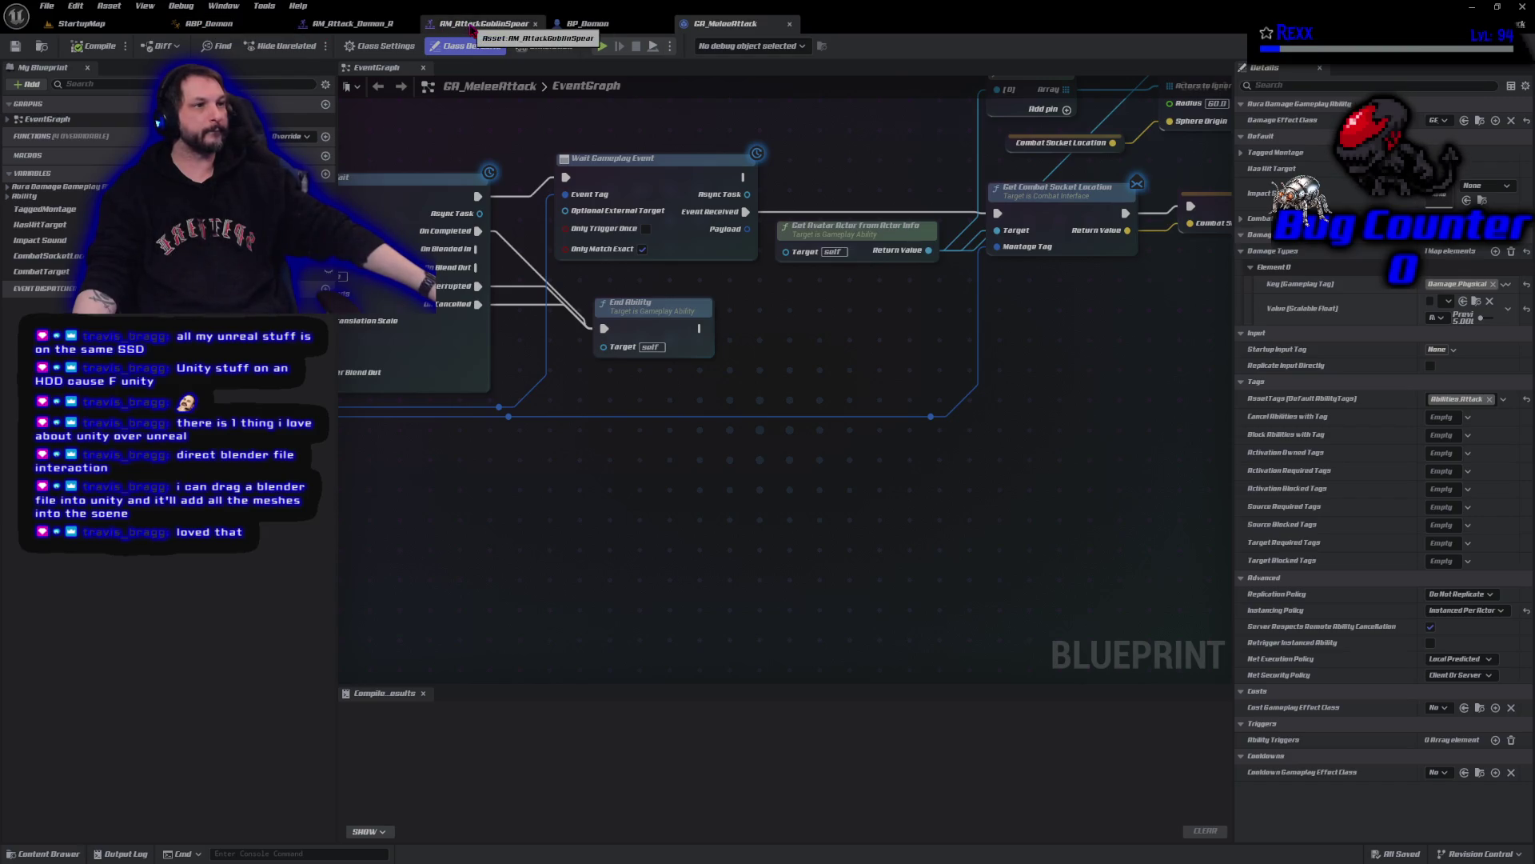
middle_click(374, 25)
middle_click(374, 25)
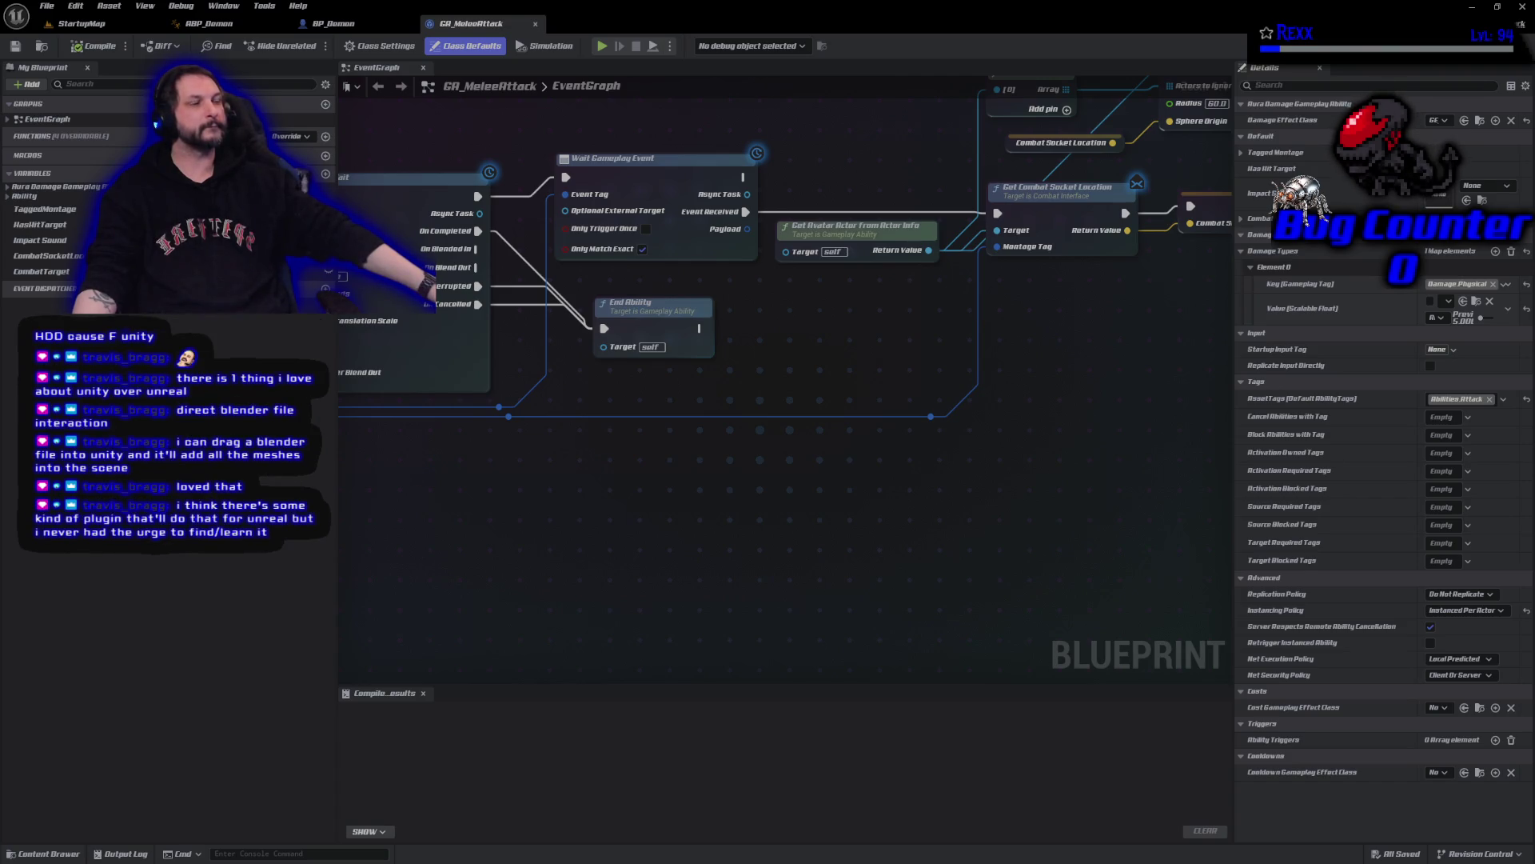
- Pan the EventGraph to the Get Live Players Within Radius node and select it
left_click_drag(720, 360, 912, 375)
left_click_drag(640, 376, 1199, 428)
left_click_drag(880, 376, 665, 356)
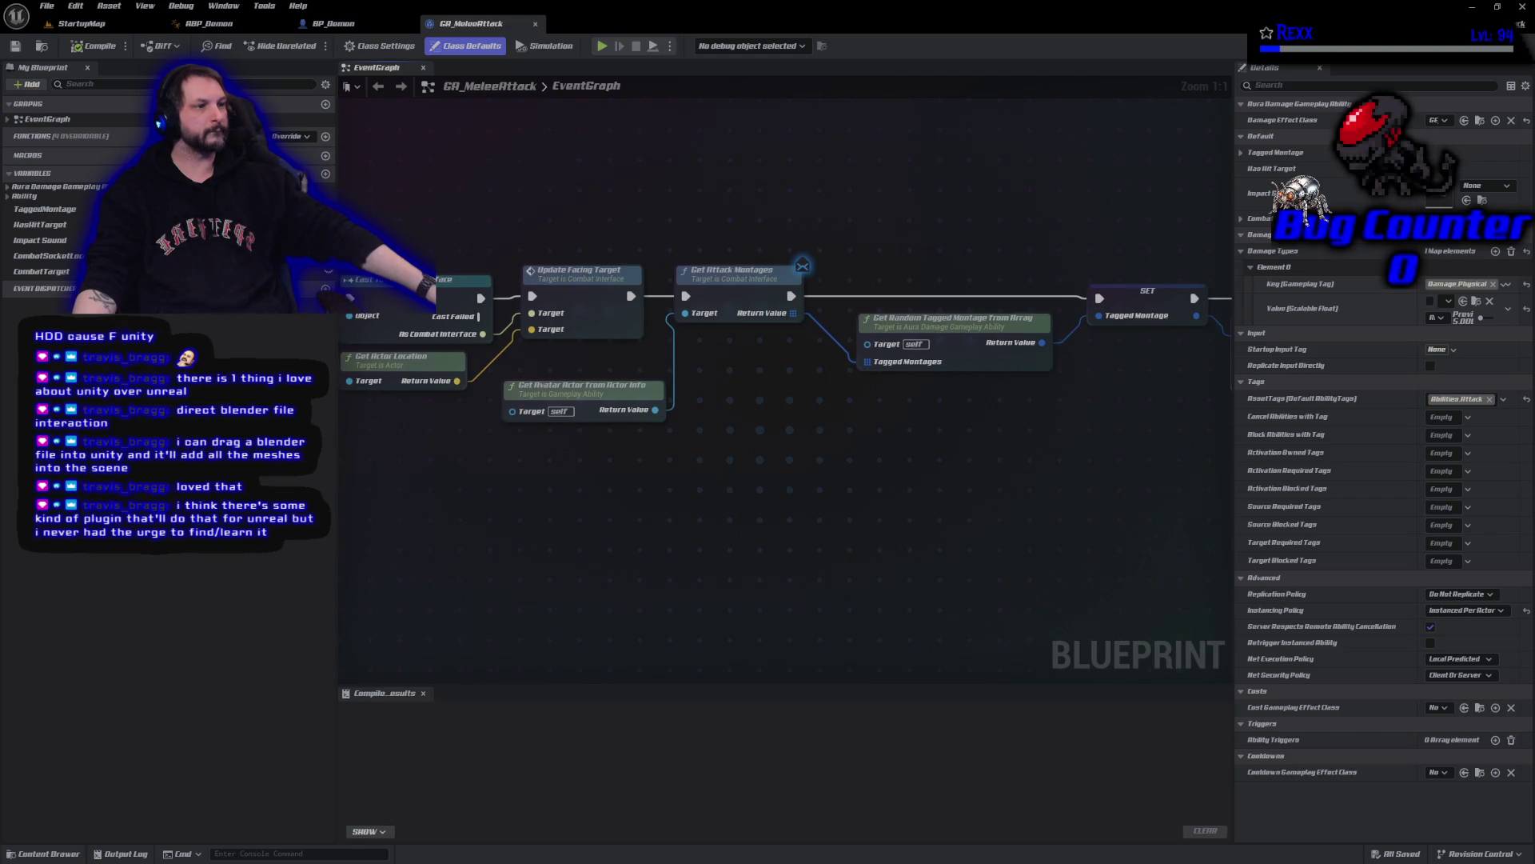
left_click_drag(1160, 556, 497, 572)
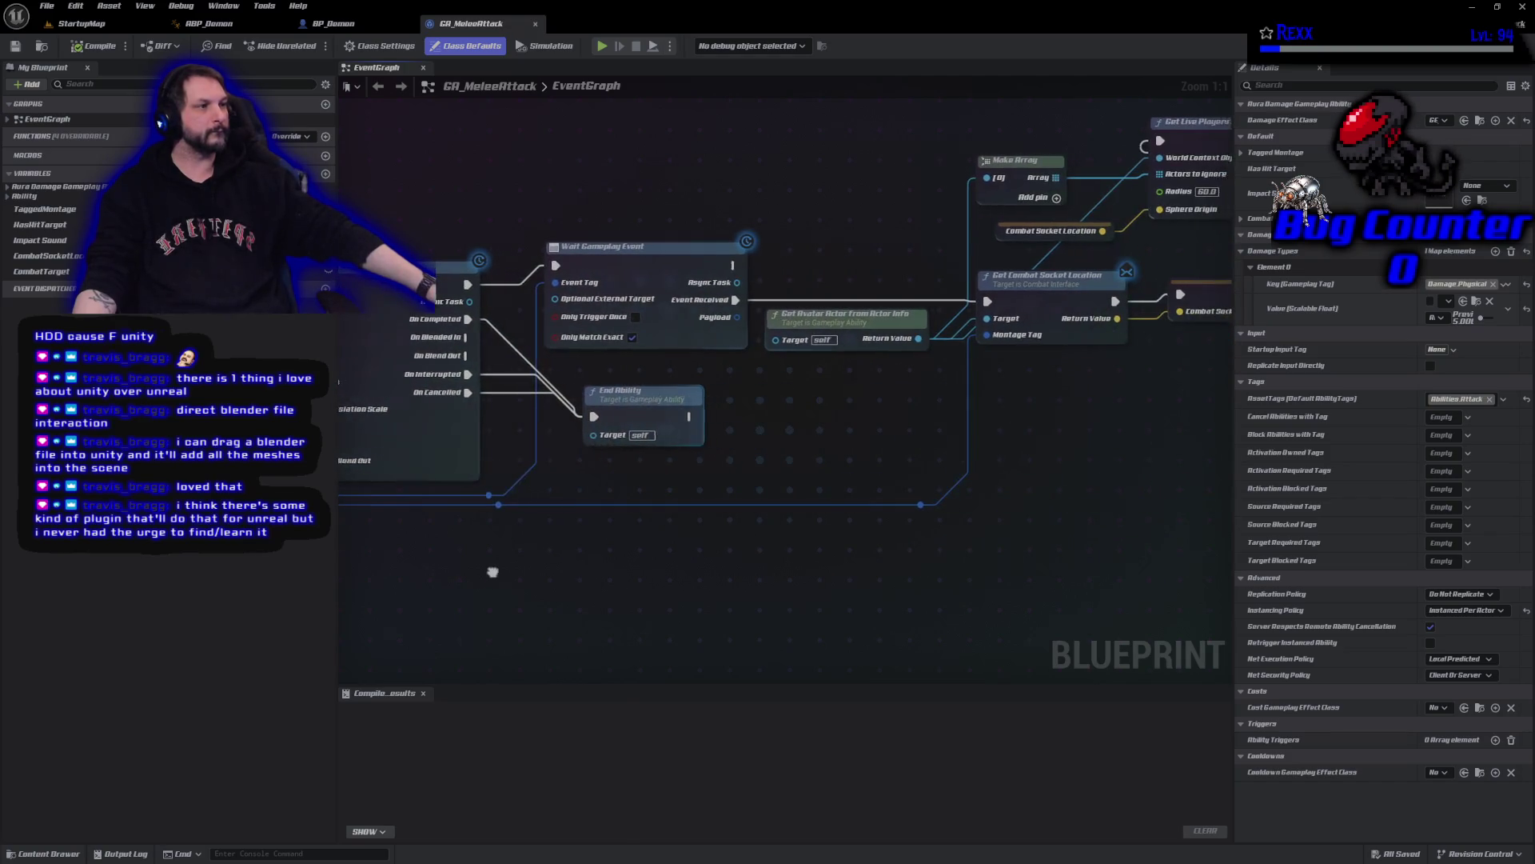
left_click_drag(1228, 302, 781, 424)
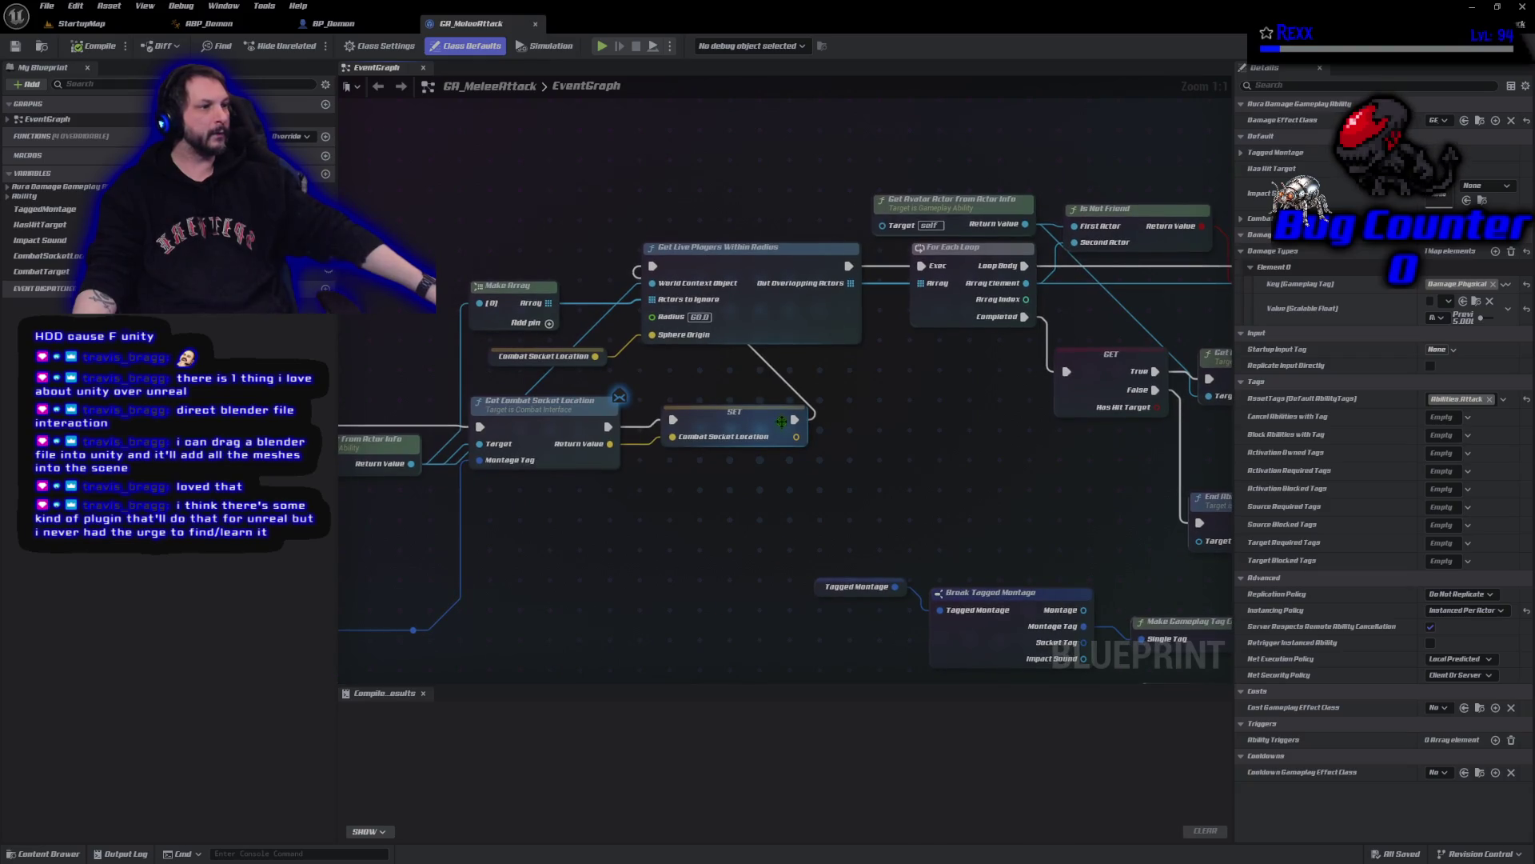
left_click(799, 324)
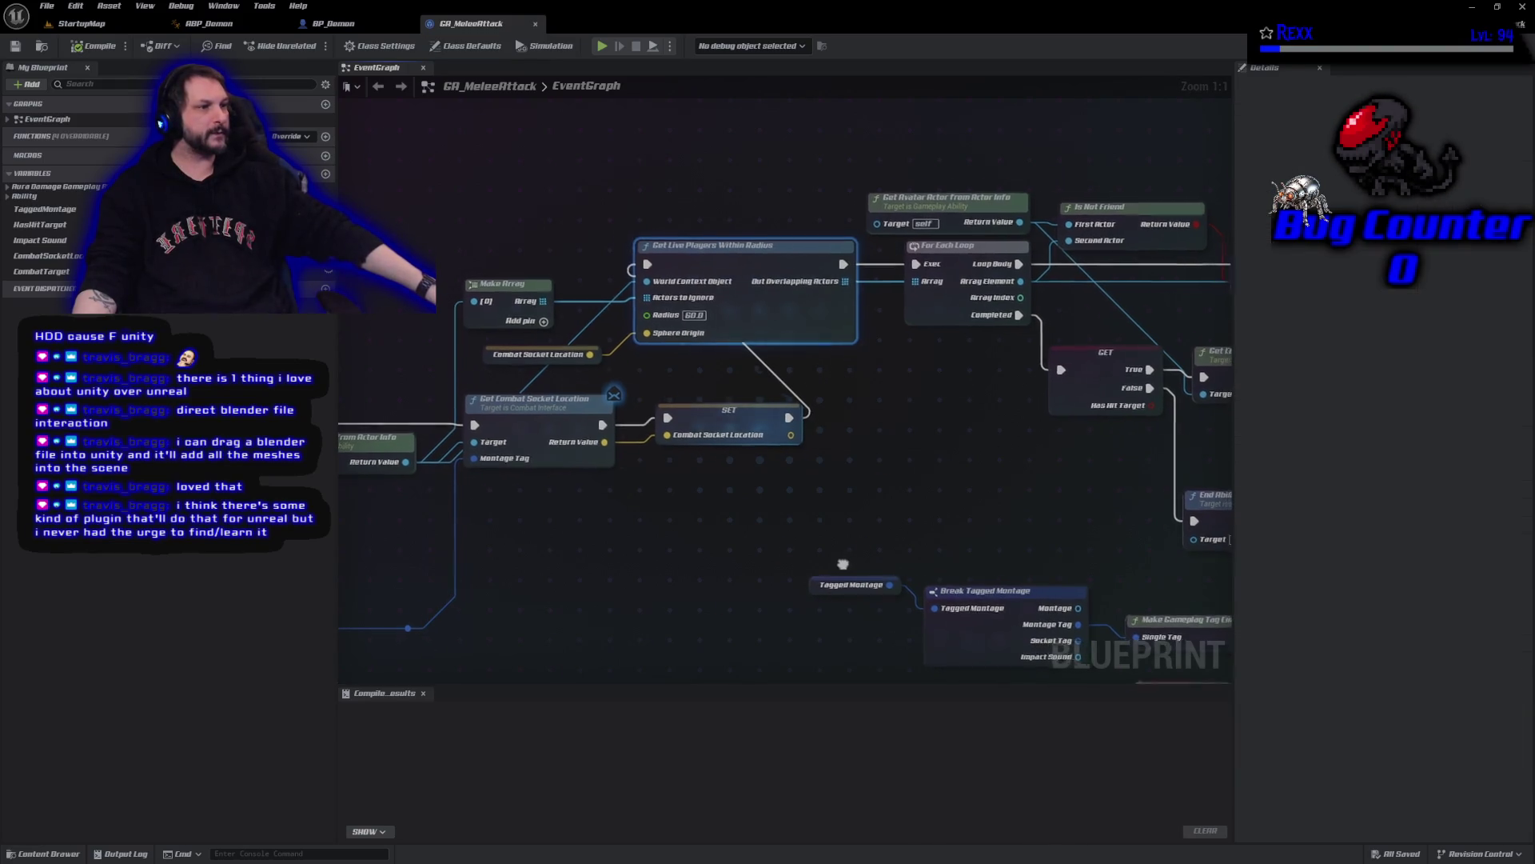
left_click_drag(846, 565, 774, 562)
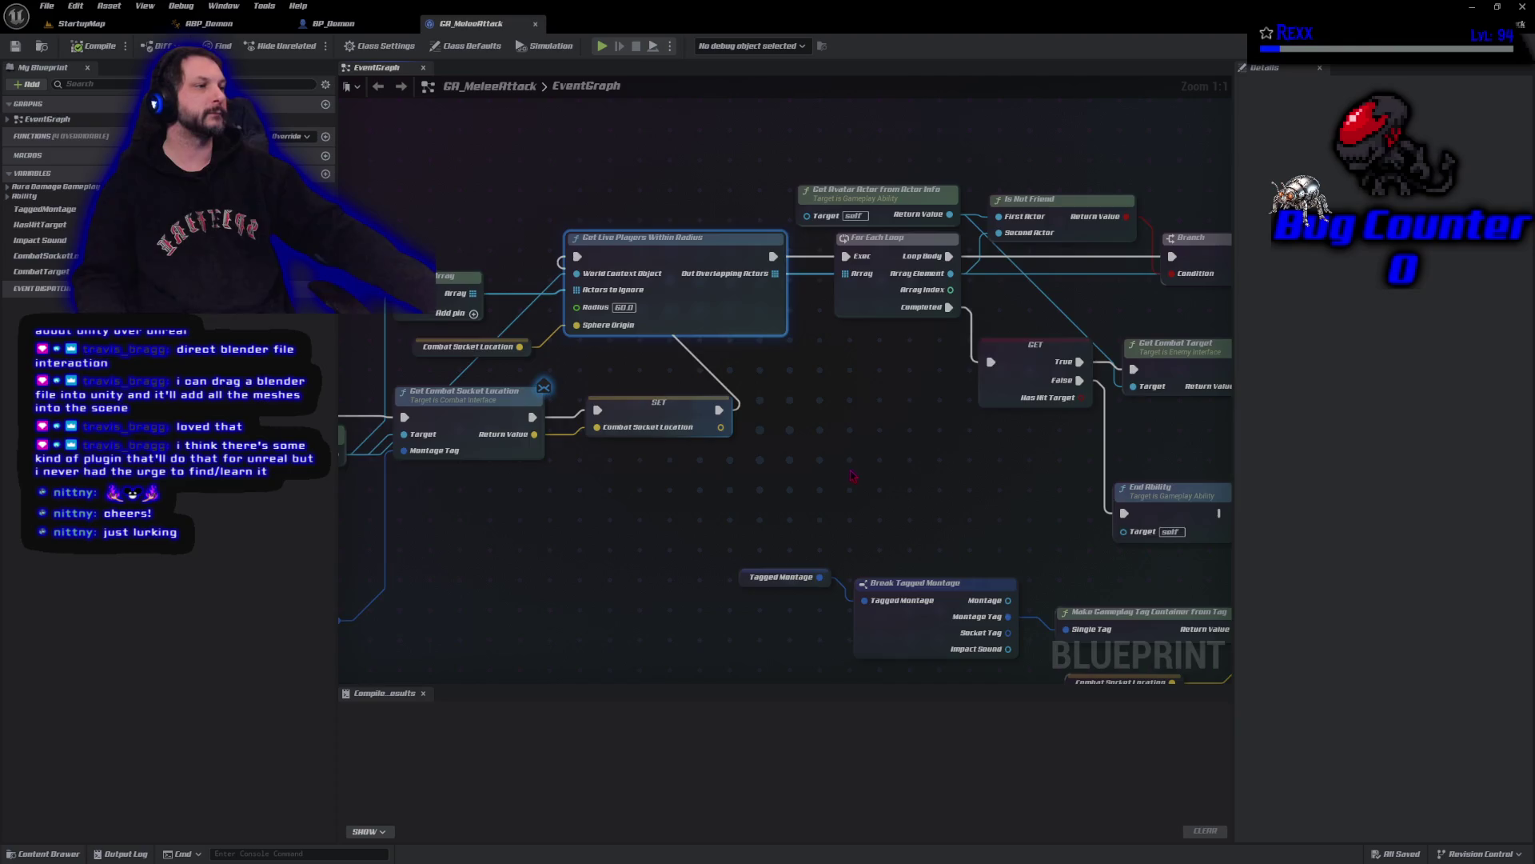
left_click_drag(850, 474, 798, 603)
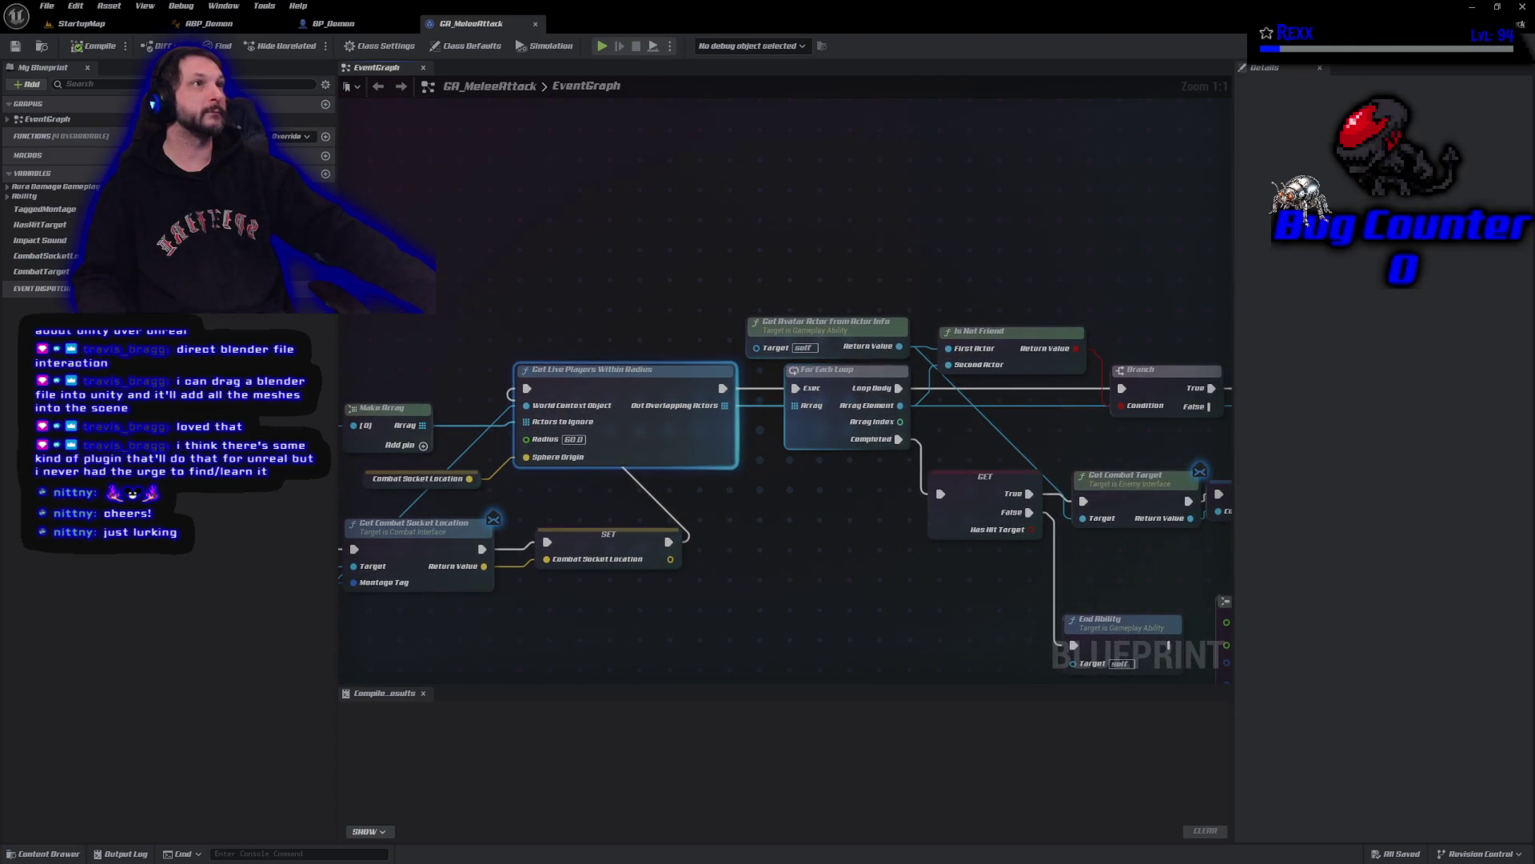
- Add a Draw Debug Sphere node wired between the overlap node and For Each Loop
right_click(653, 232)
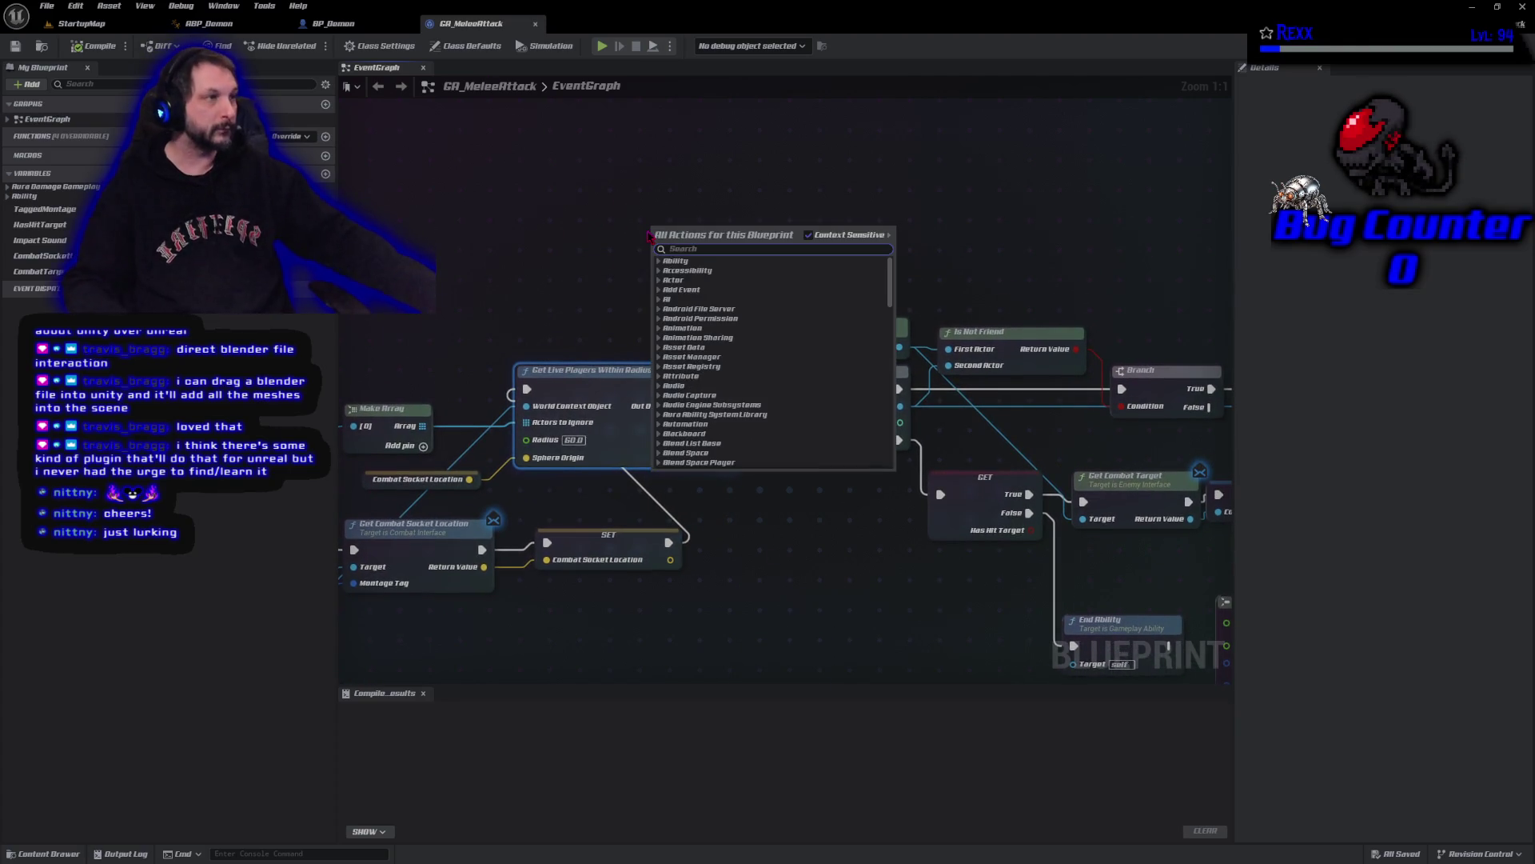
type("draw debuig")
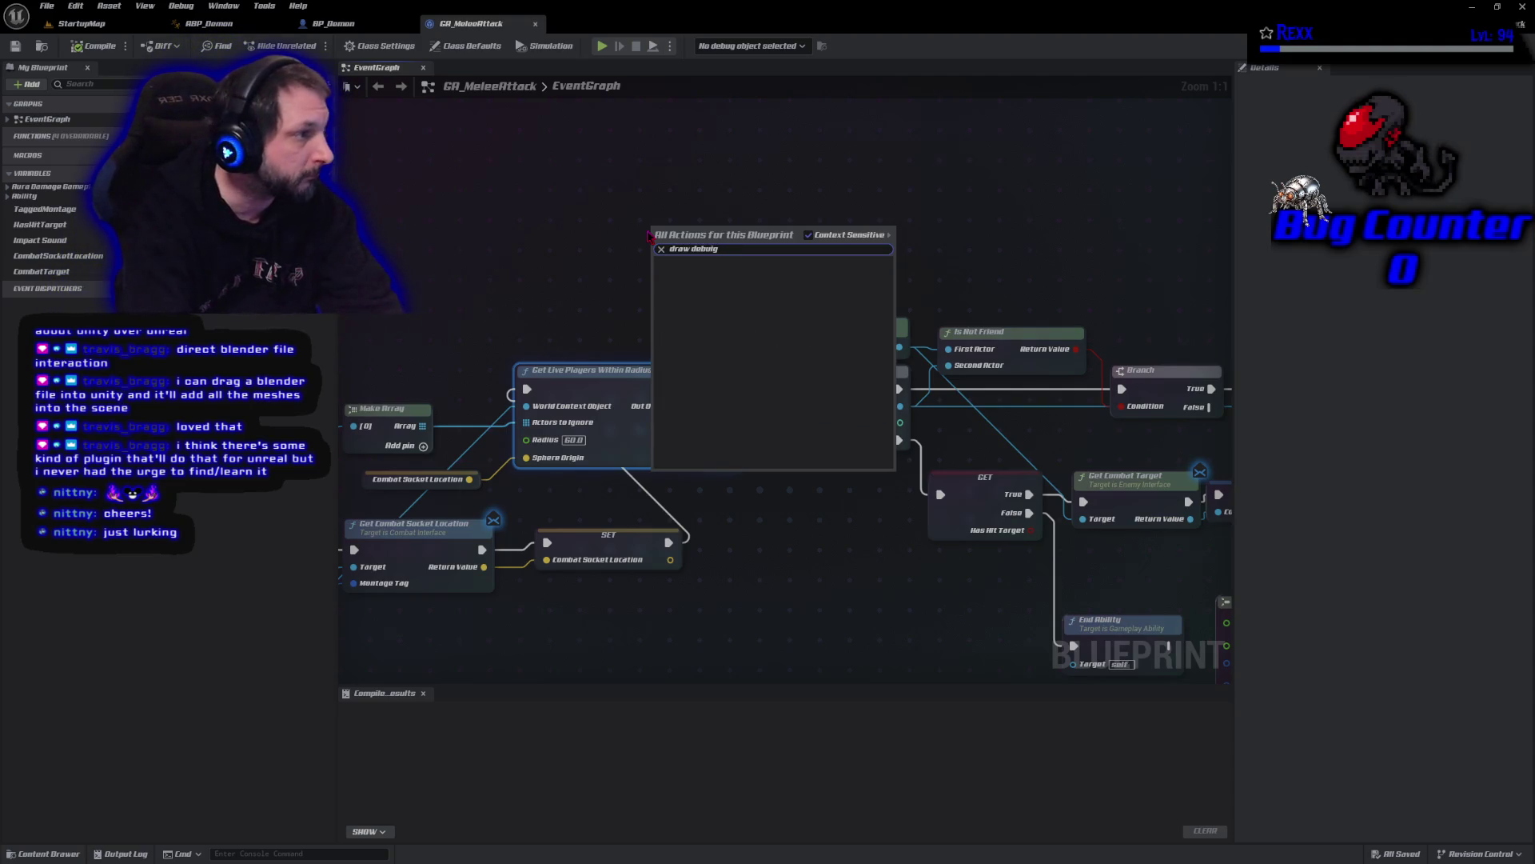
key("BackSpace")
type("g sphere")
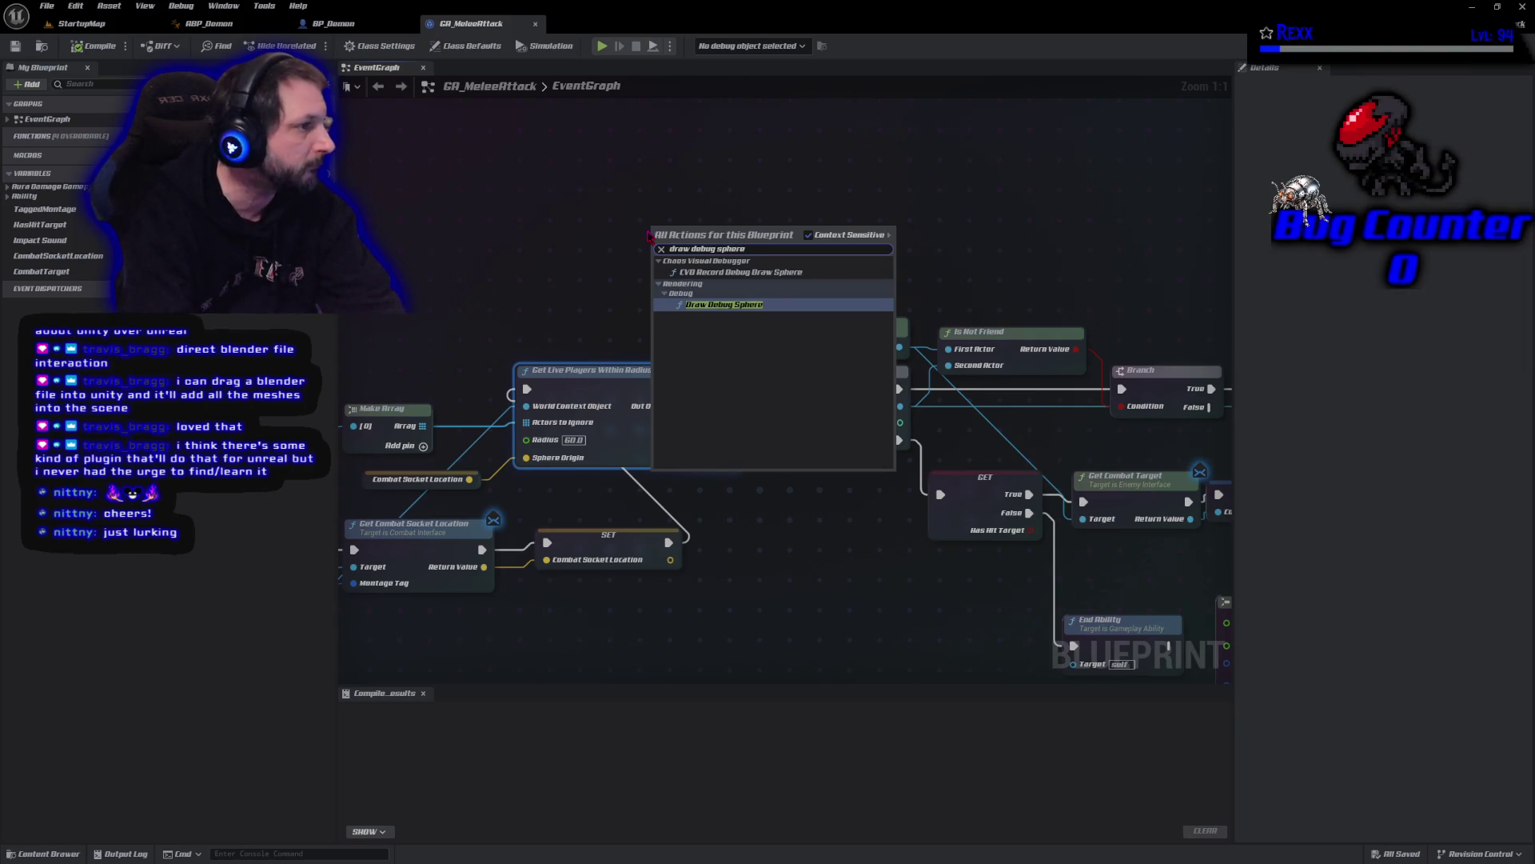
key("Return")
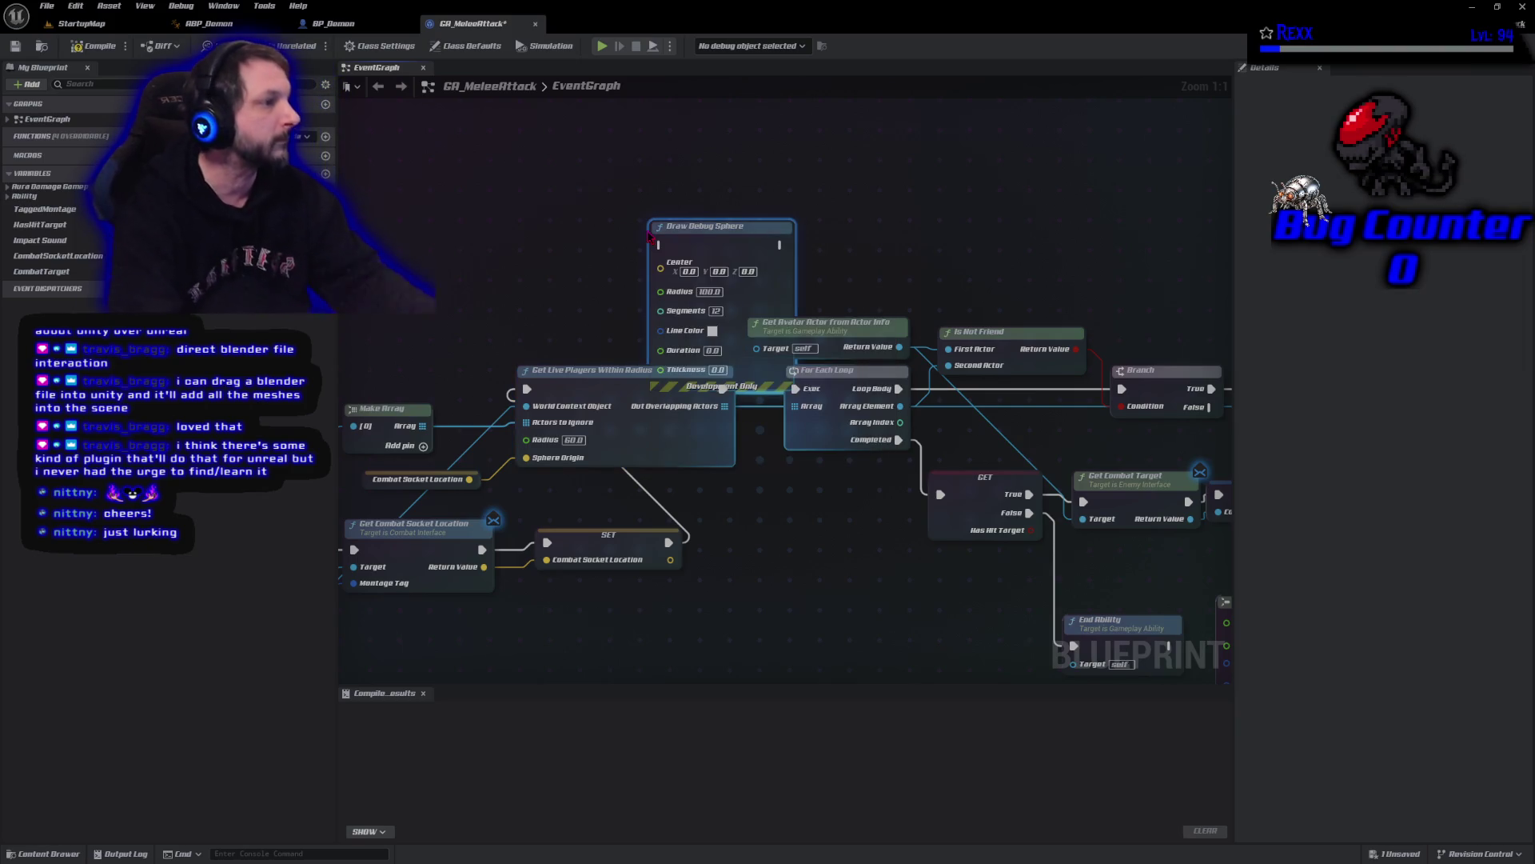
left_click_drag(704, 226, 723, 130)
mouse_move(723, 389)
left_mouse_down()
mouse_move(748, 408)
mouse_move(681, 149)
left_mouse_up()
mouse_move(800, 148)
left_mouse_down()
mouse_move(880, 183)
mouse_move(796, 389)
left_mouse_up()
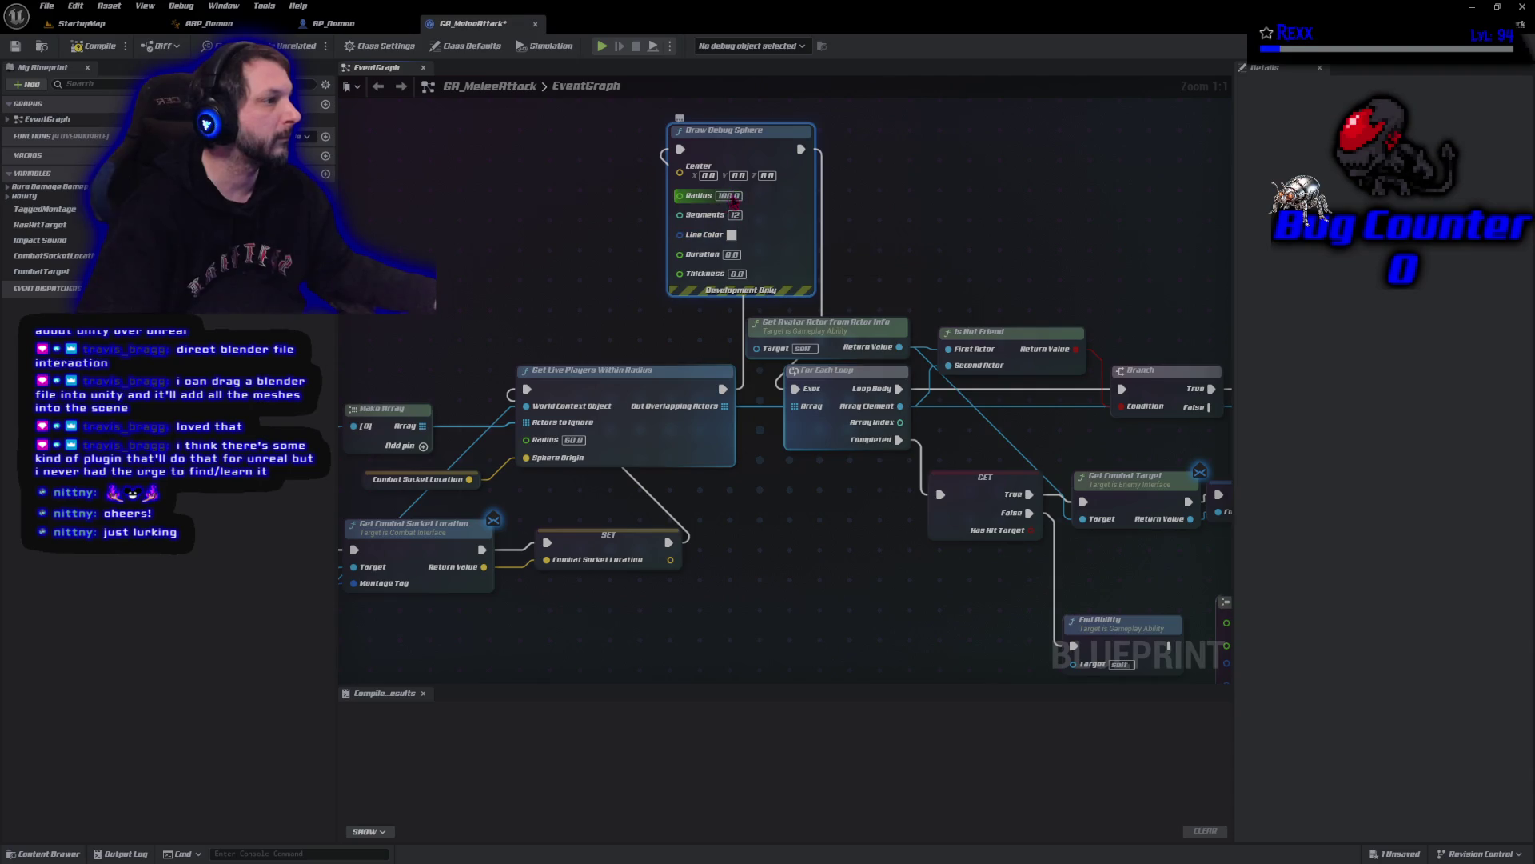
- Give the debug sphere radius 45, Combat Socket Location as Center, and pink line colour
left_click(731, 194)
type("45")
key("Return")
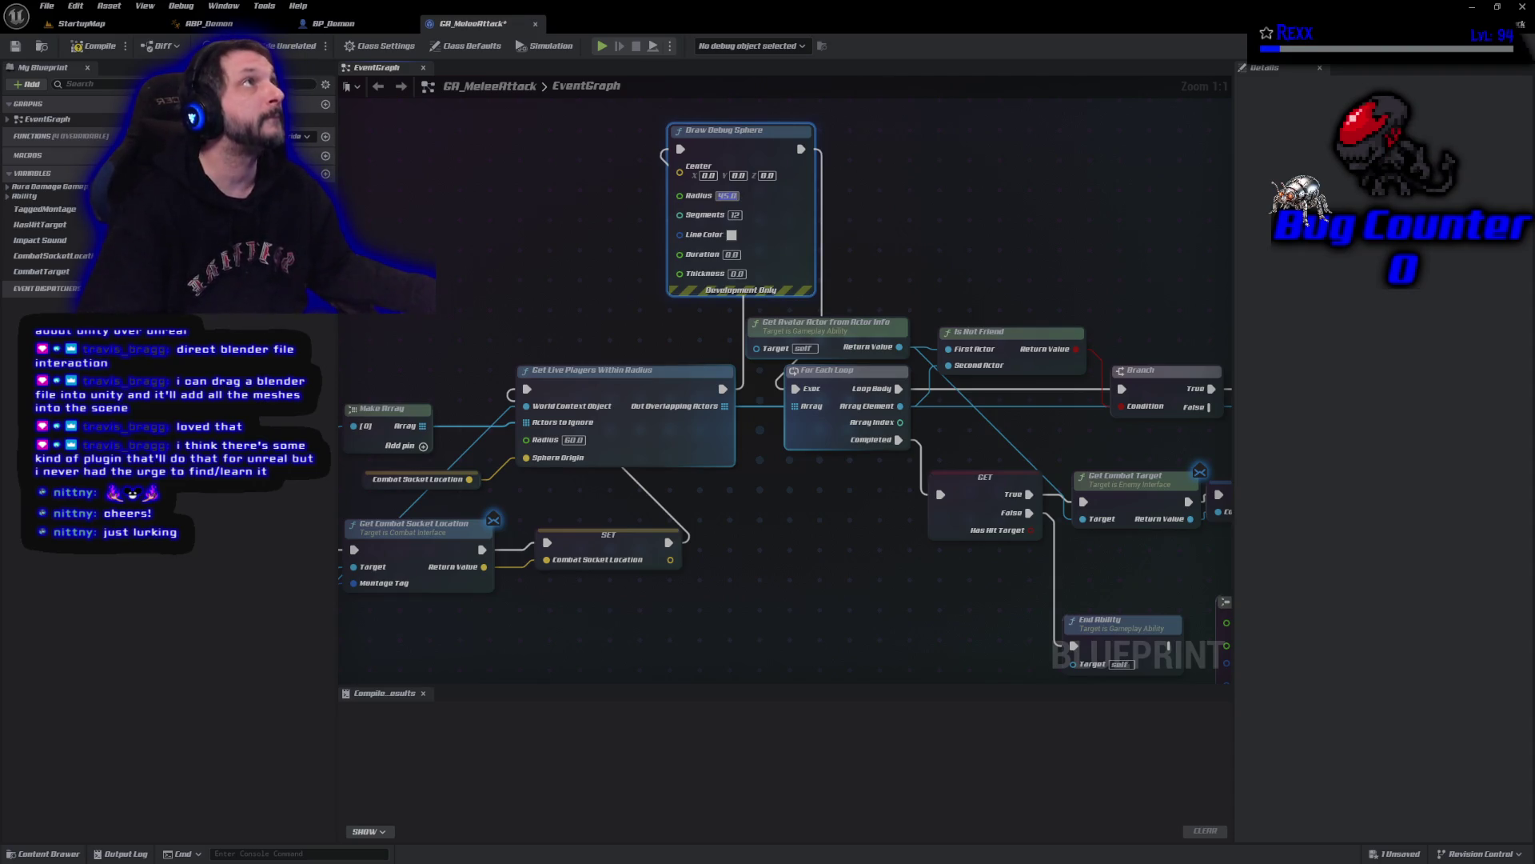
left_click(369, 477)
key("ctrl+v")
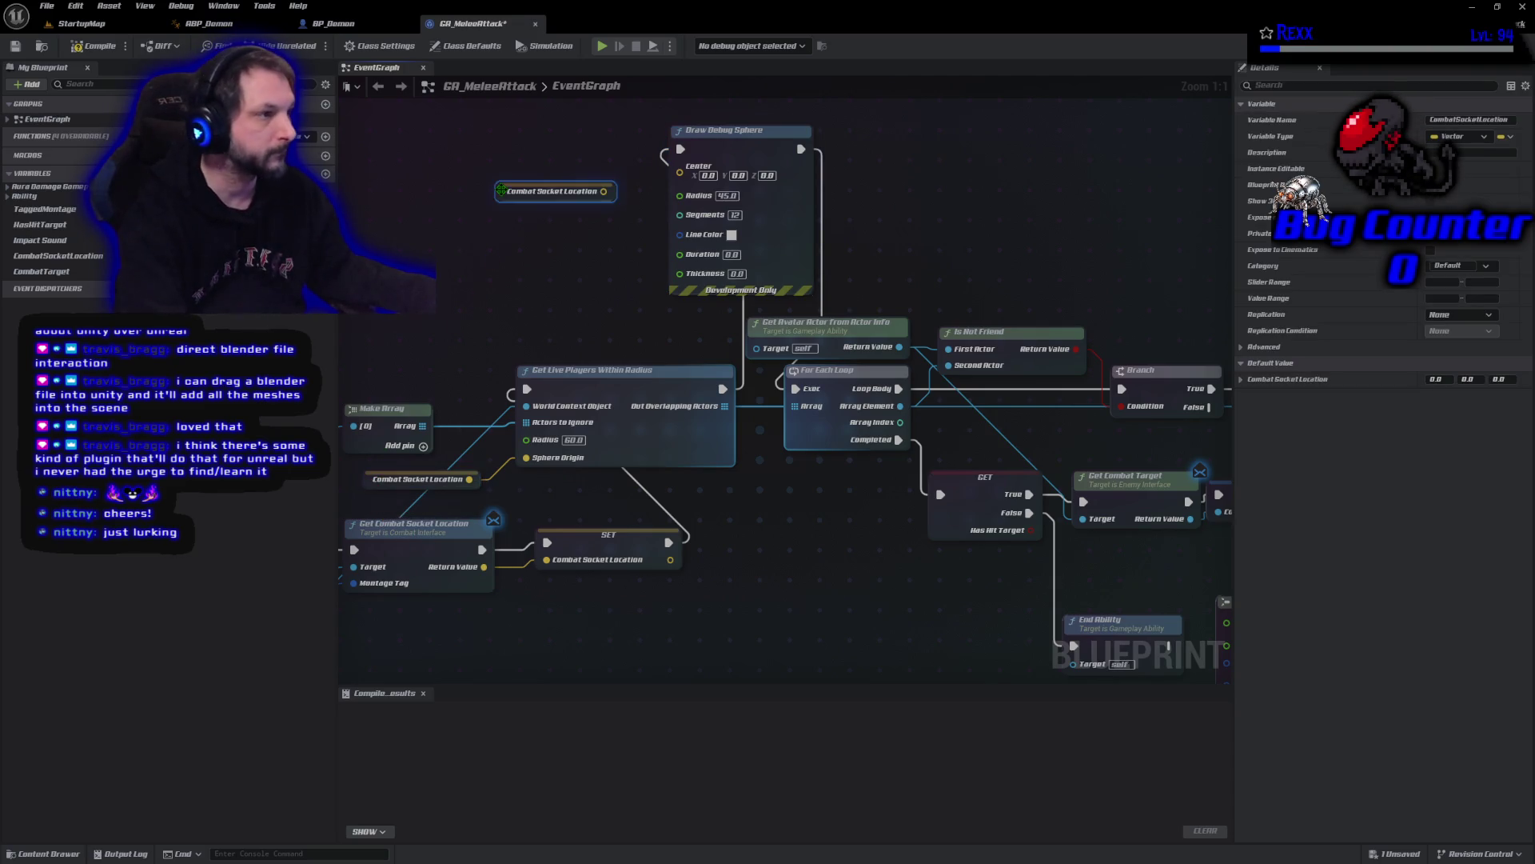
left_click_drag(604, 191, 680, 165)
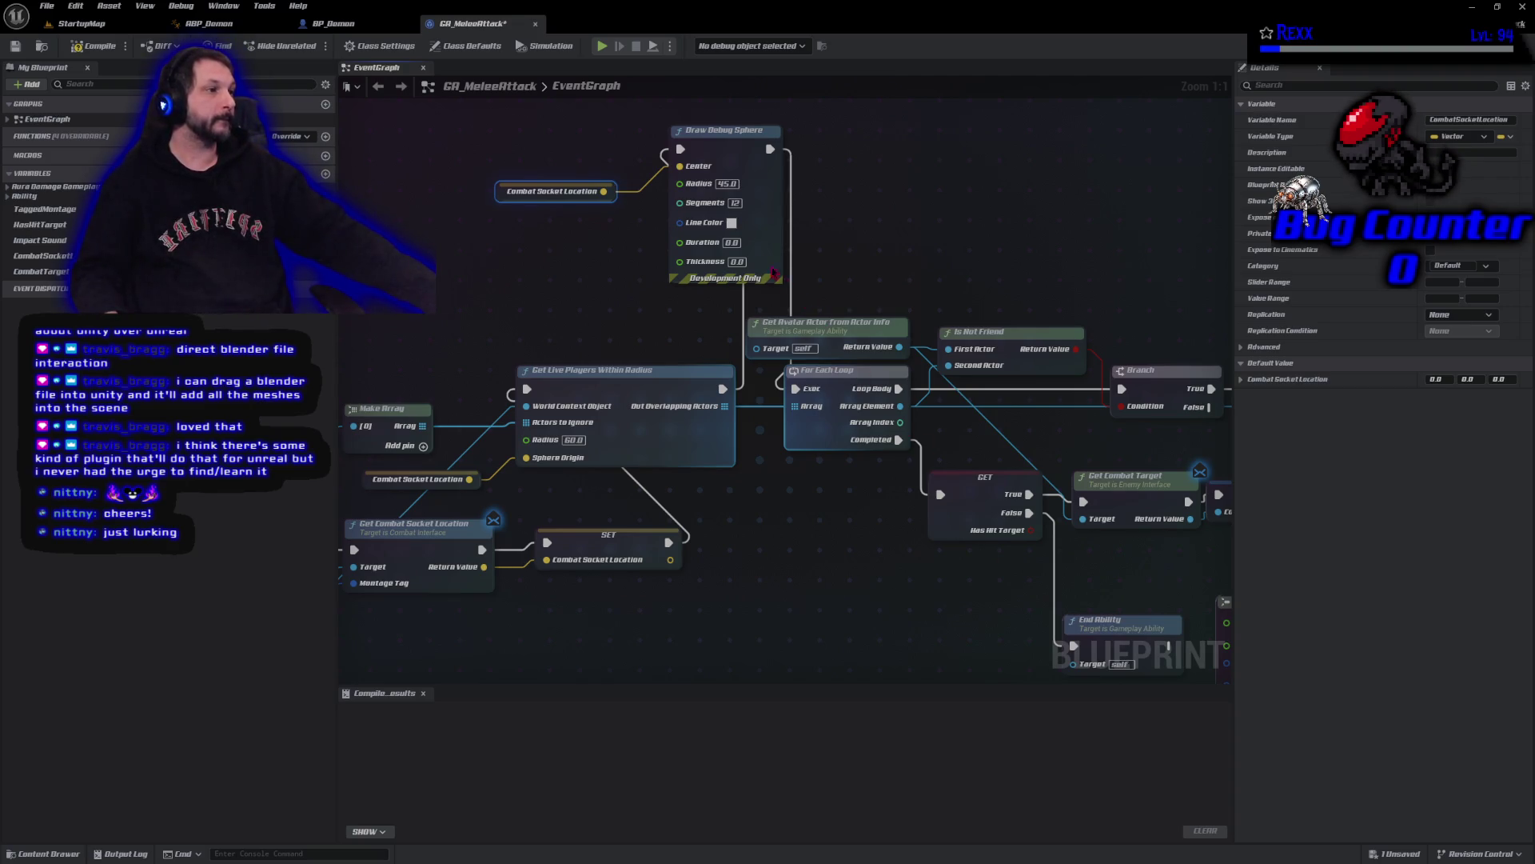
left_click(732, 224)
left_click(897, 489)
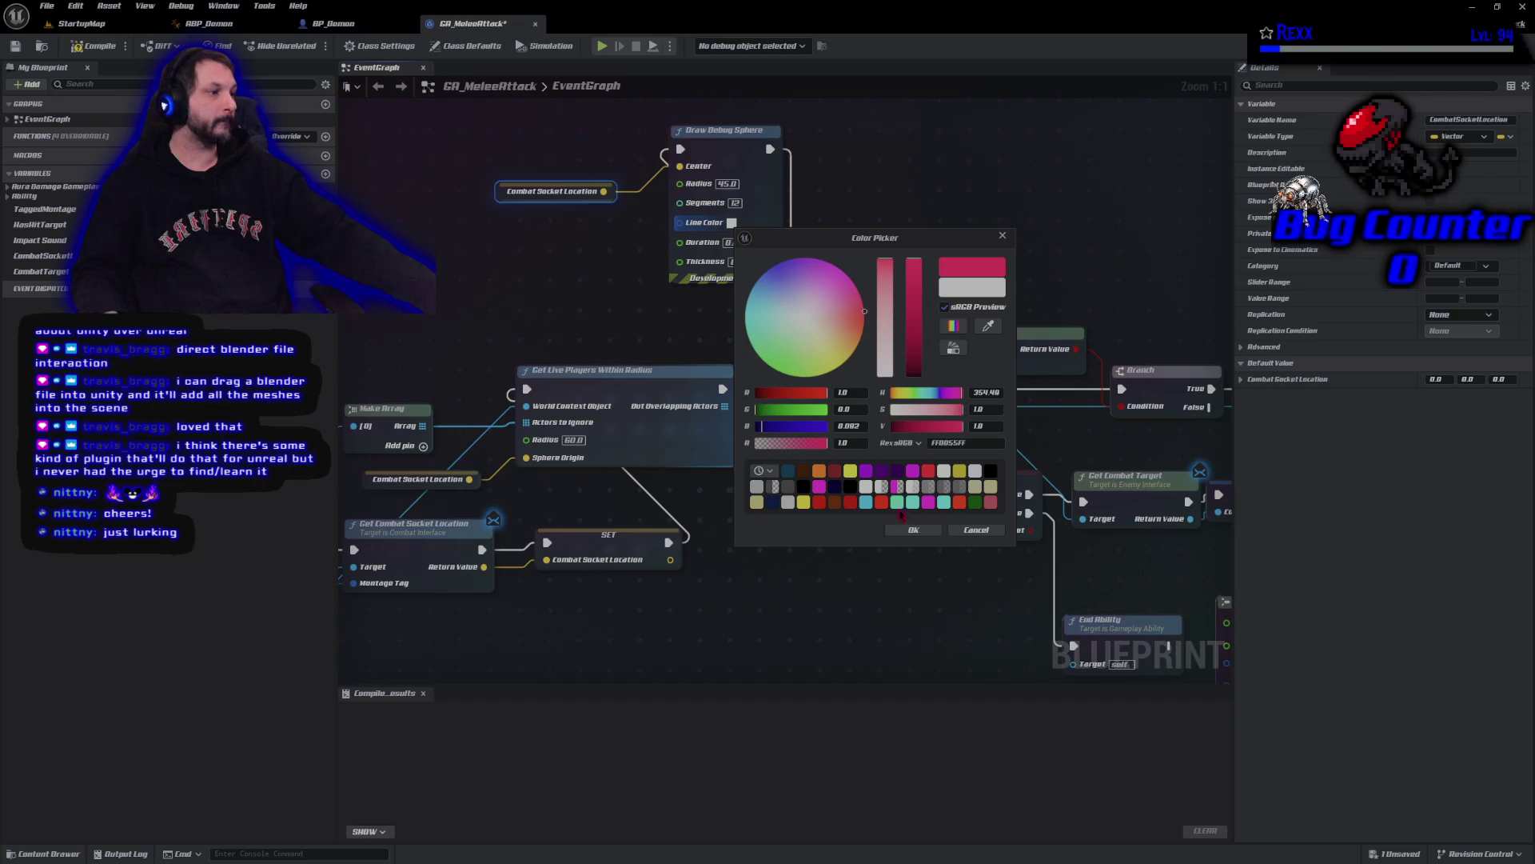
left_click(914, 530)
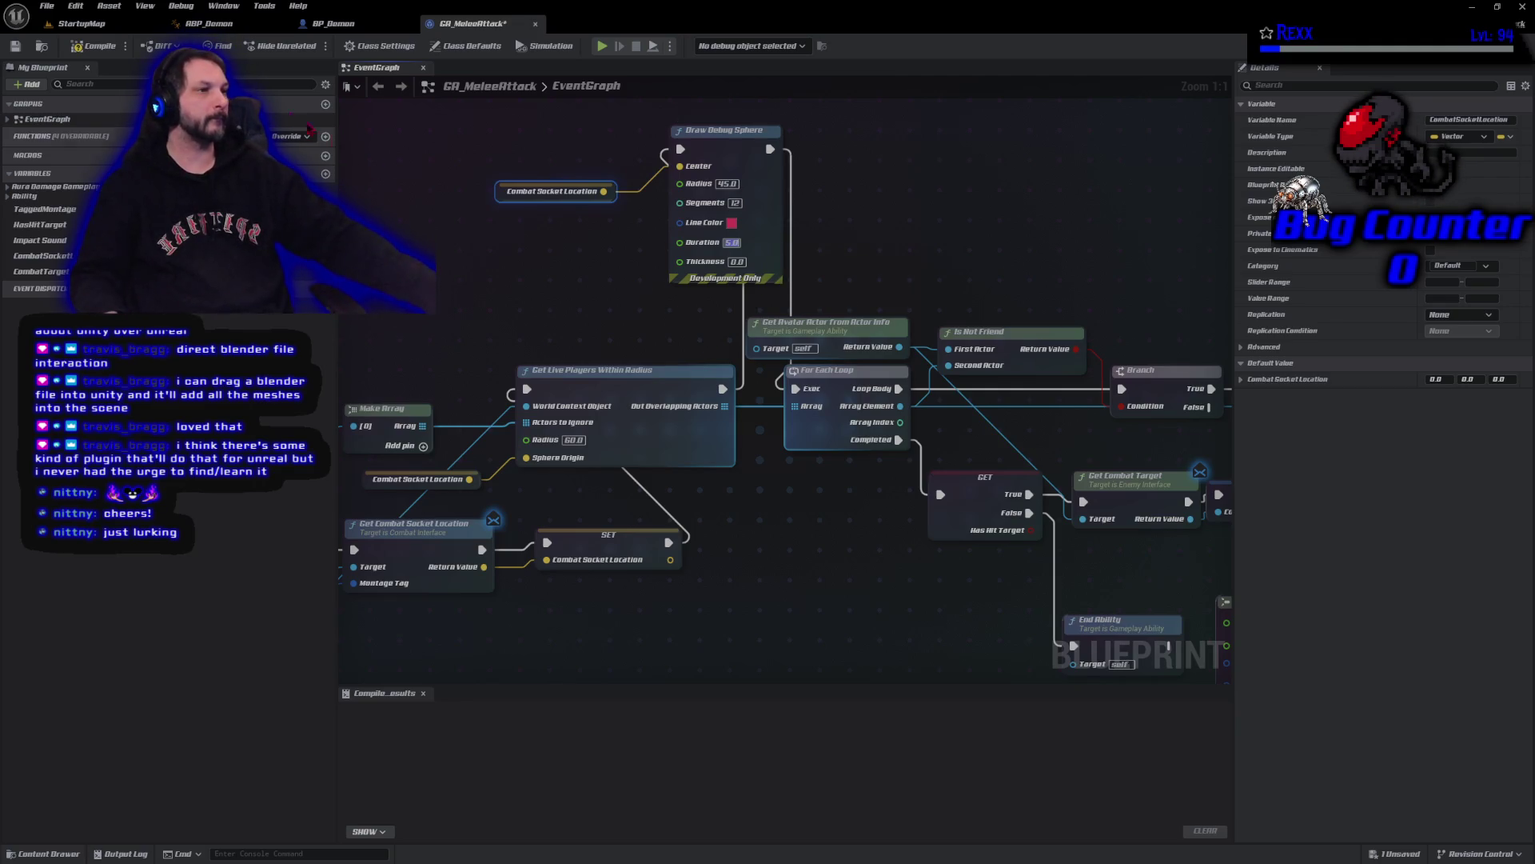
- Compile and save the GA_MeleeAttack blueprint
left_click(89, 47)
left_click(19, 48)
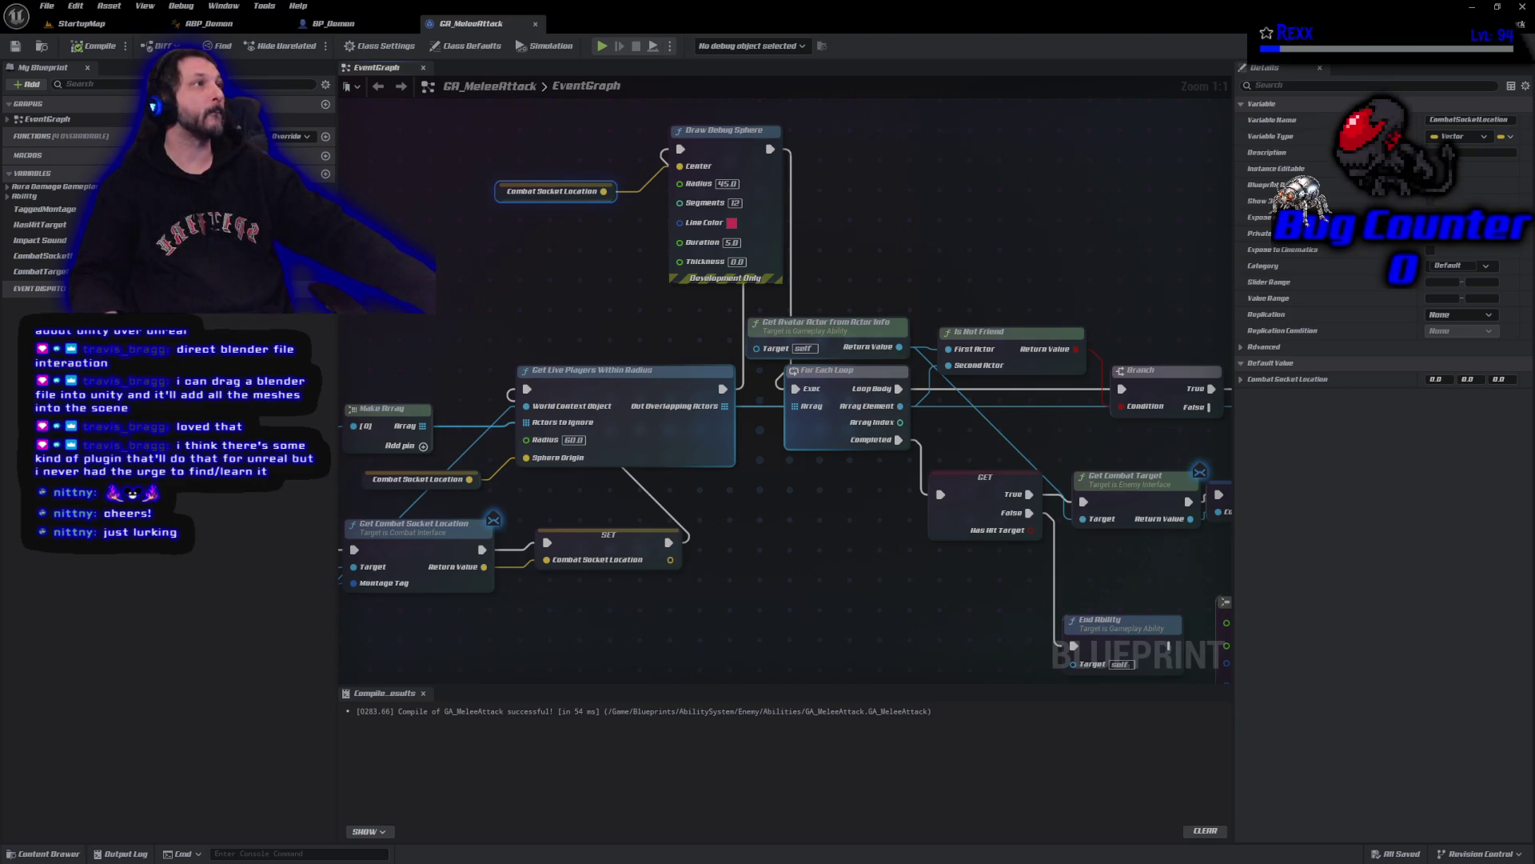
left_click(333, 23)
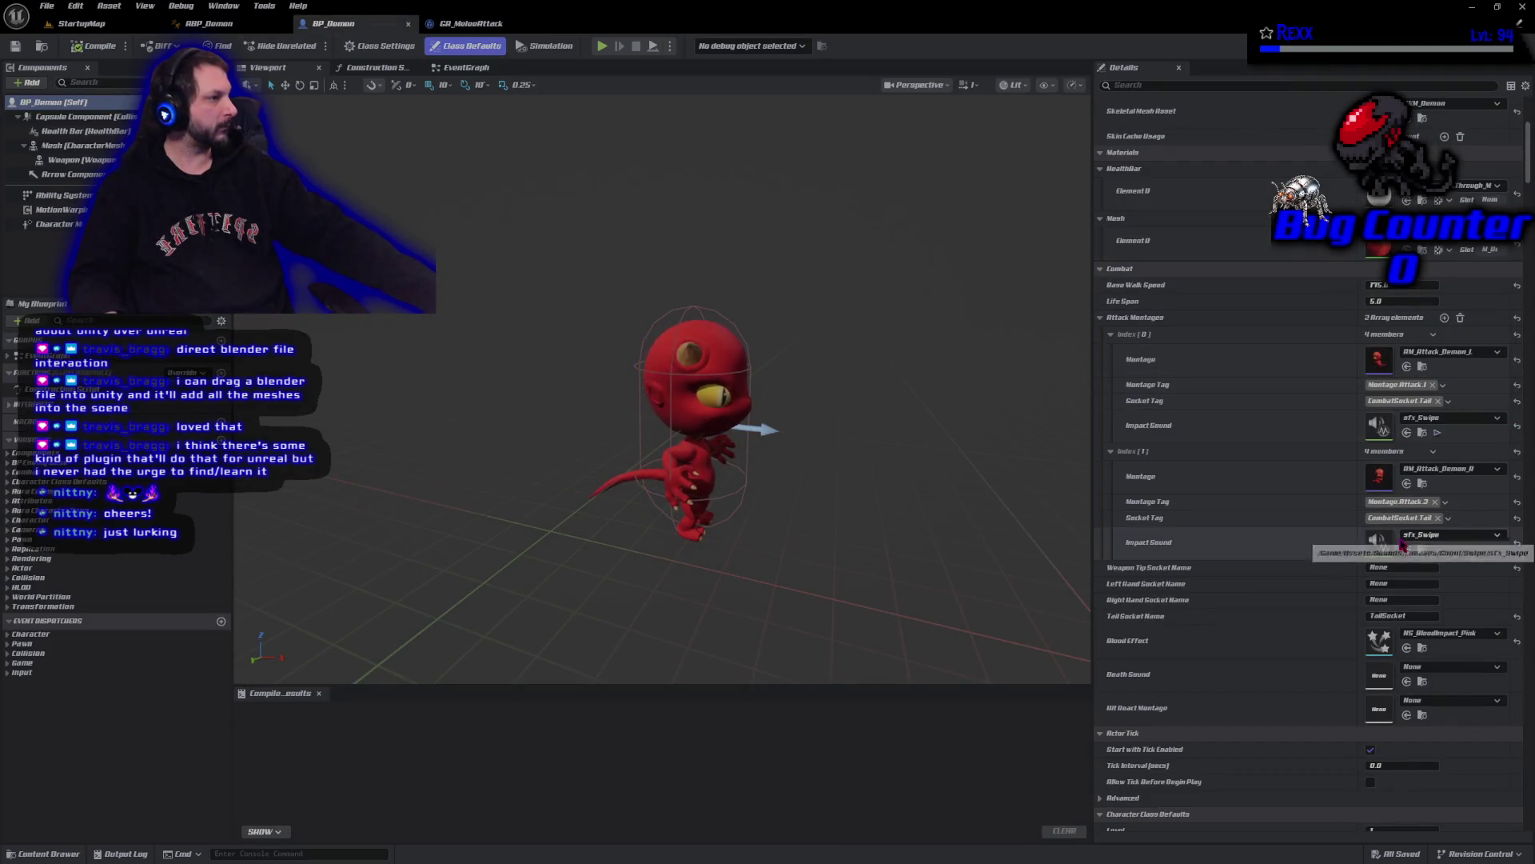
- Drag BP_Demon from the Content Drawer into the StartupMap viewport
scroll(1393, 628, "down", 3)
scroll(1393, 632, "down", 3)
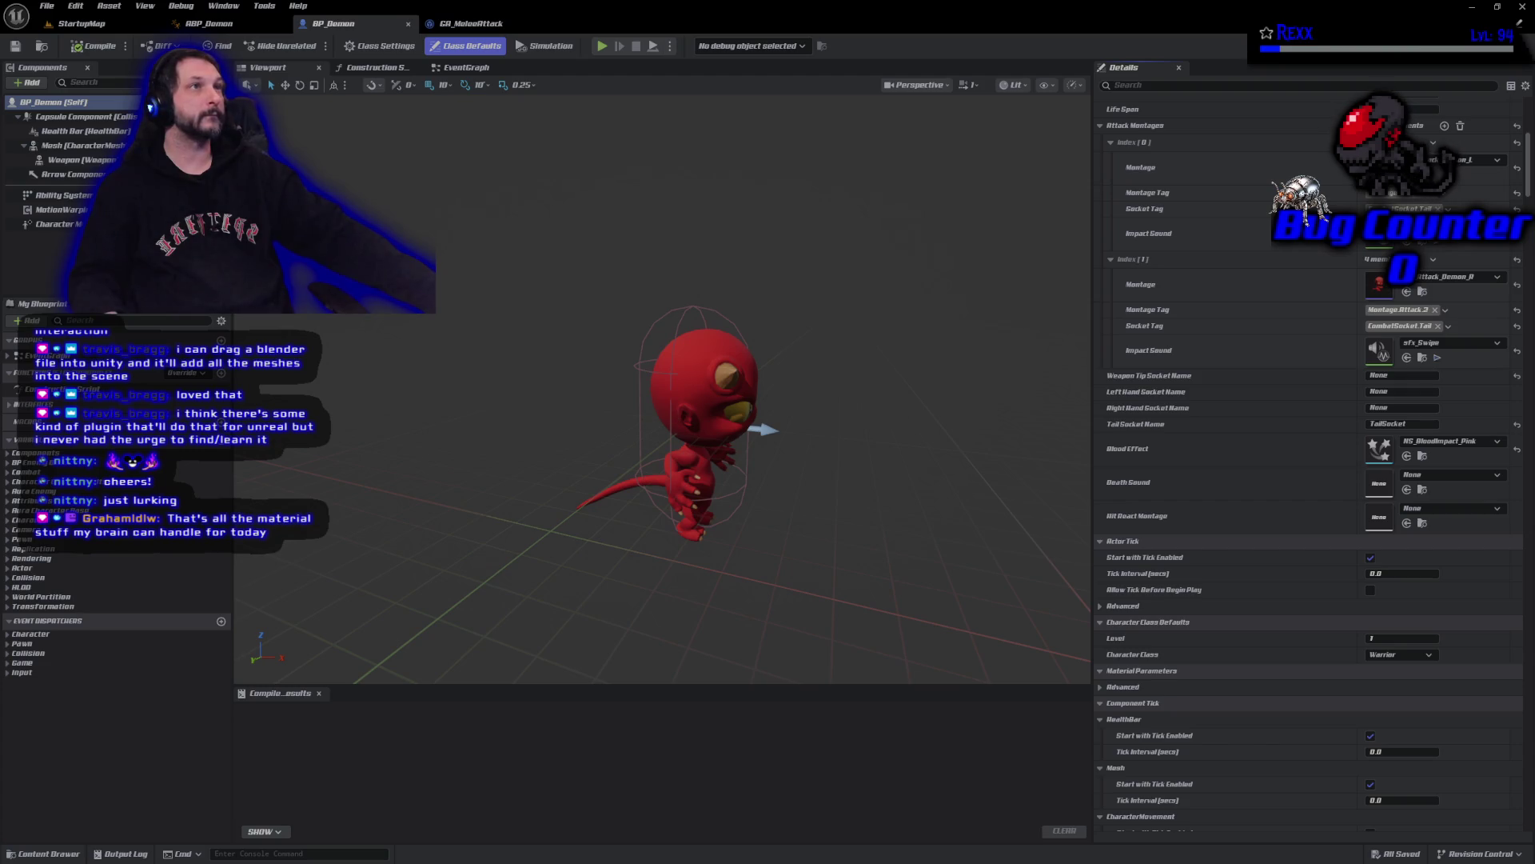
left_click(80, 23)
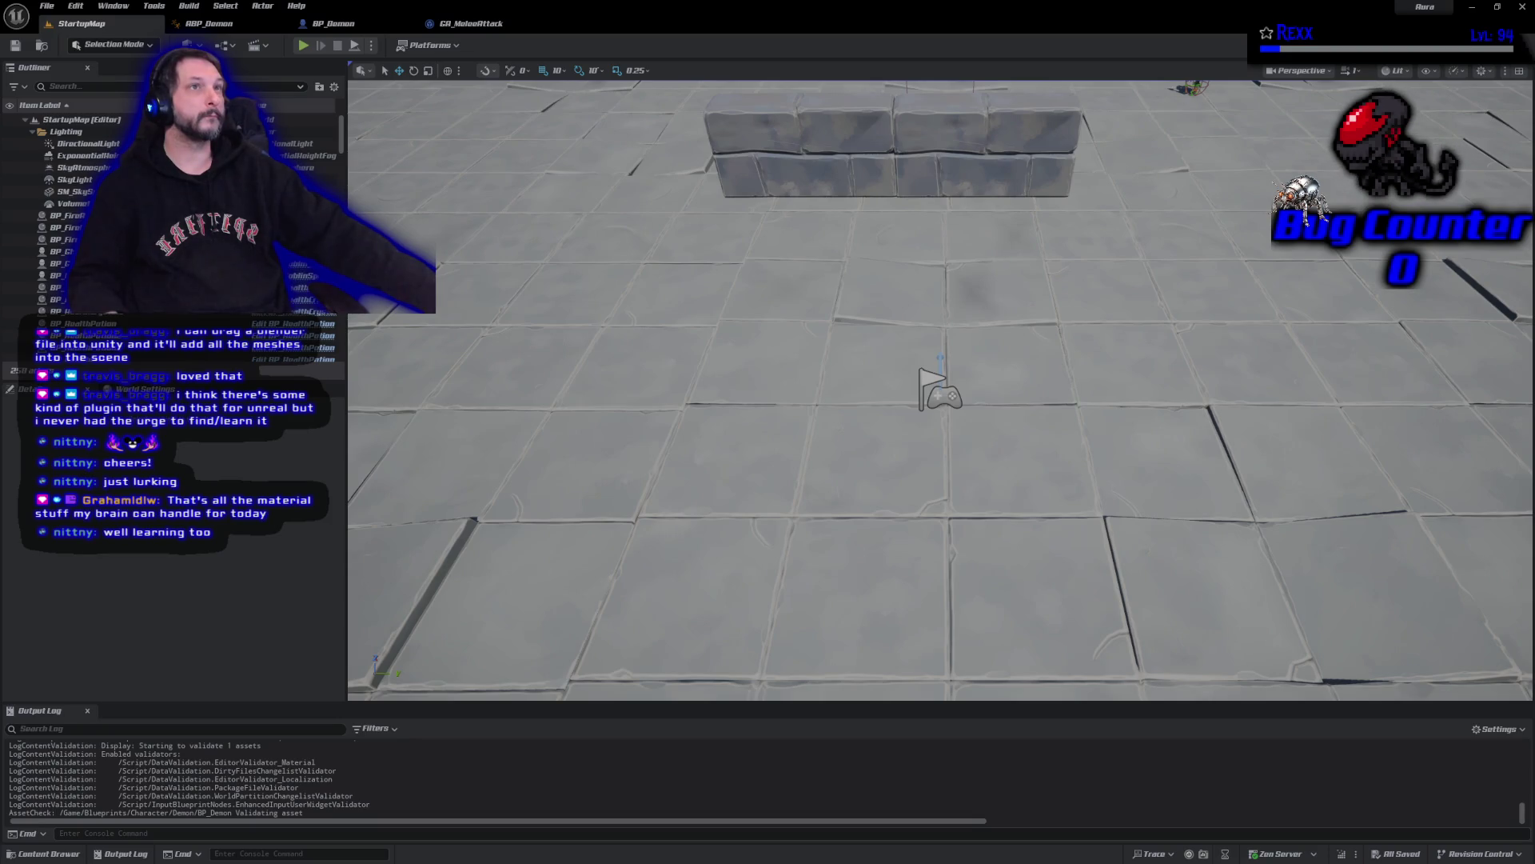
left_click(335, 25)
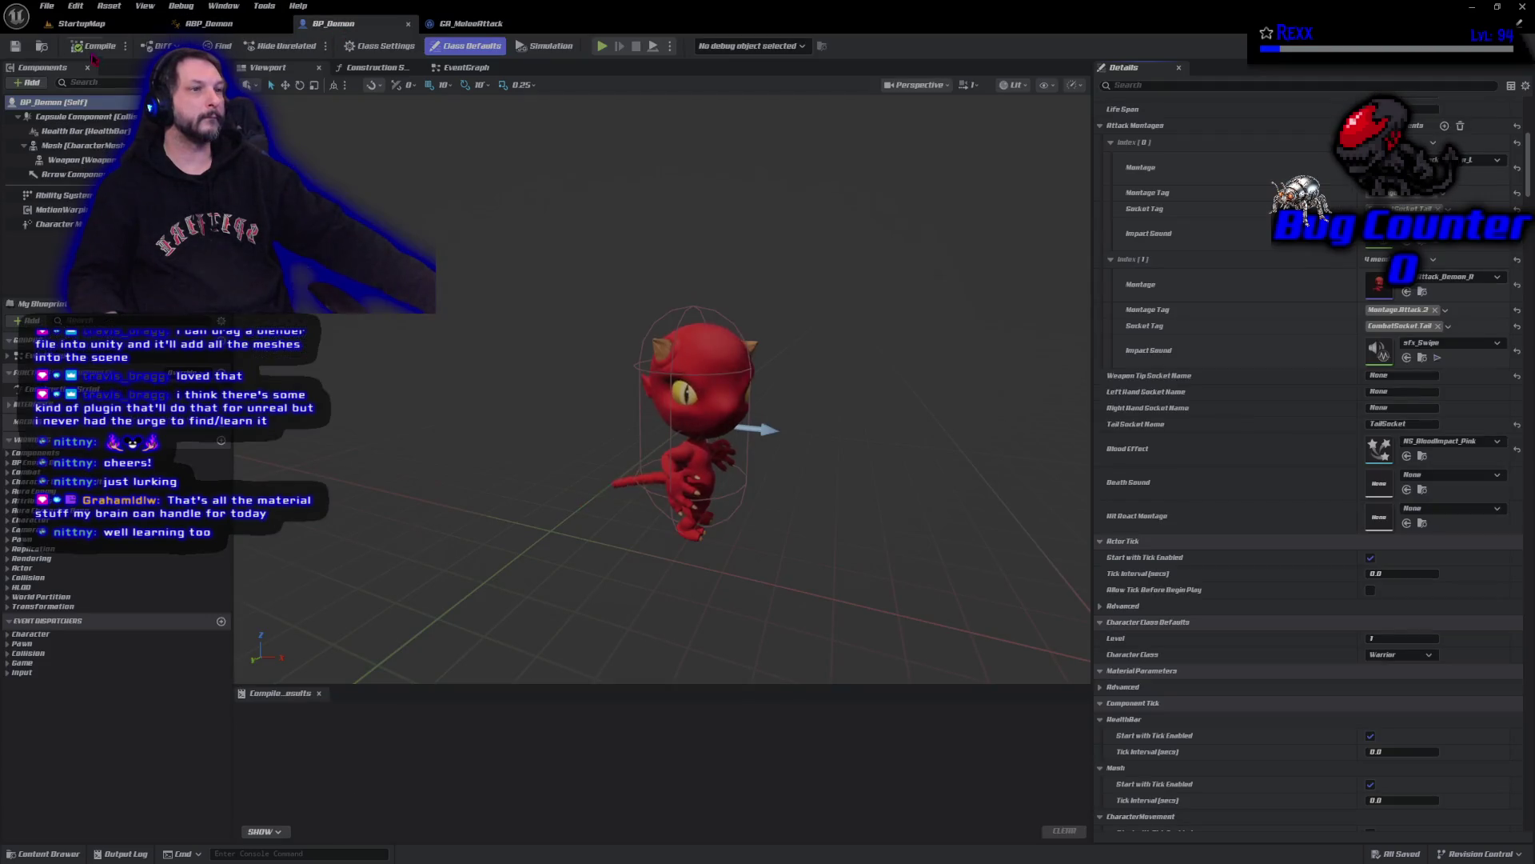
left_click(43, 47)
left_click(83, 25)
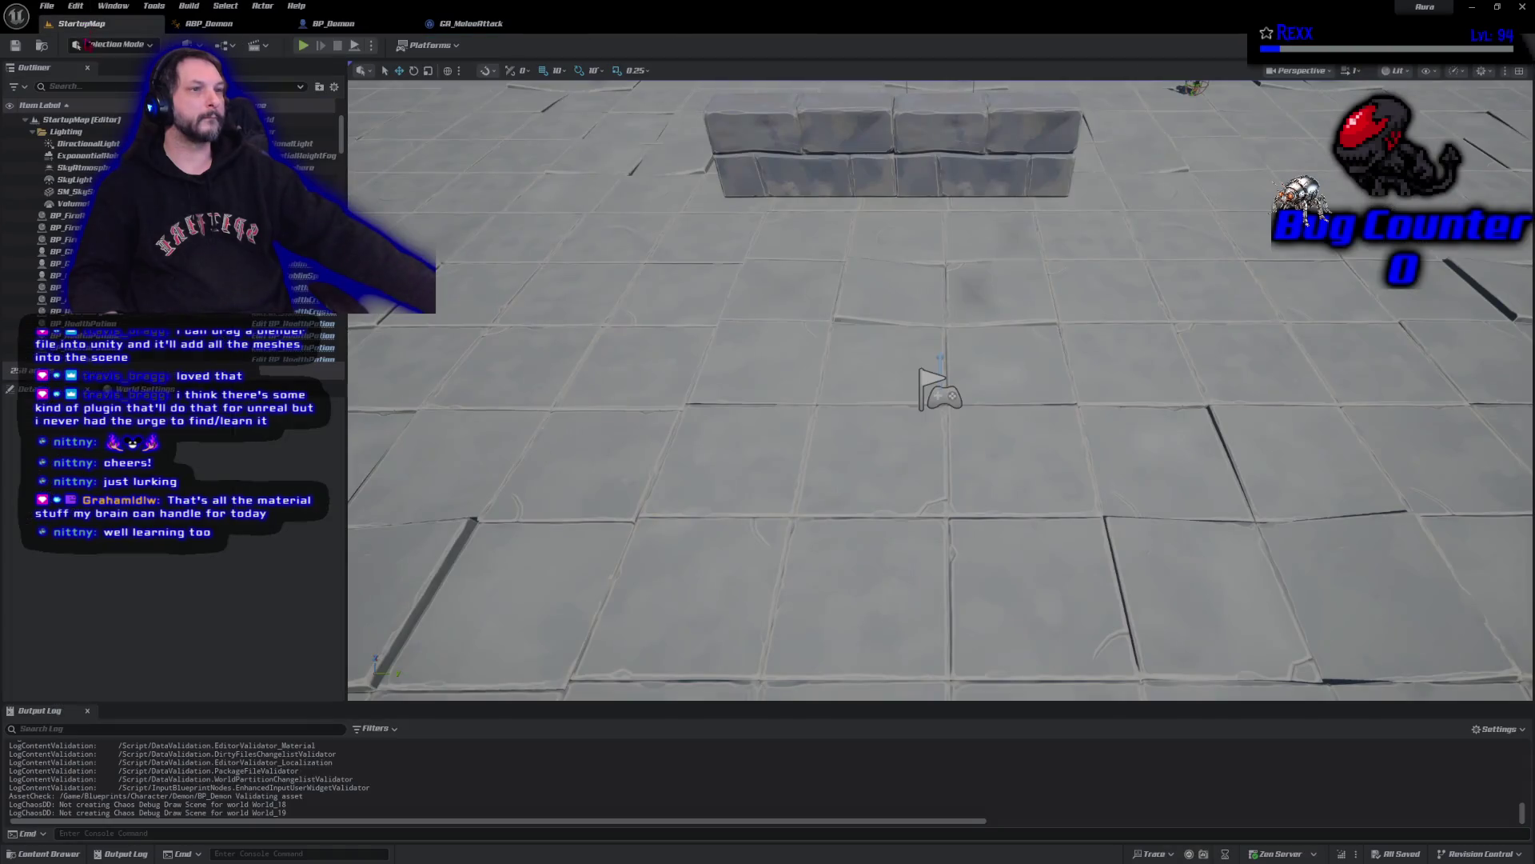
left_click(48, 854)
left_click_drag(244, 604, 611, 104)
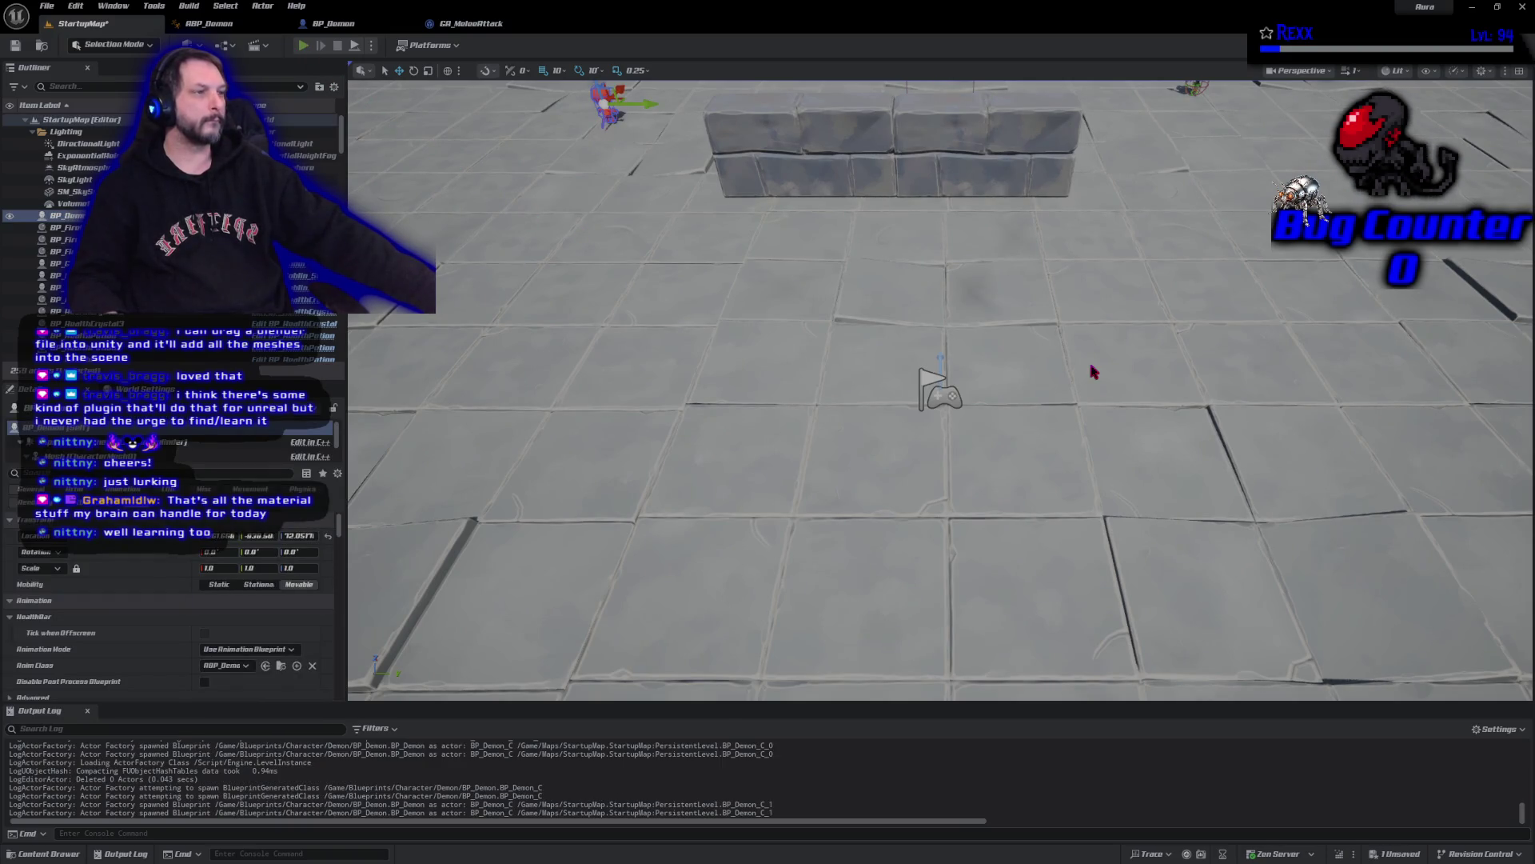
key("alt+p")
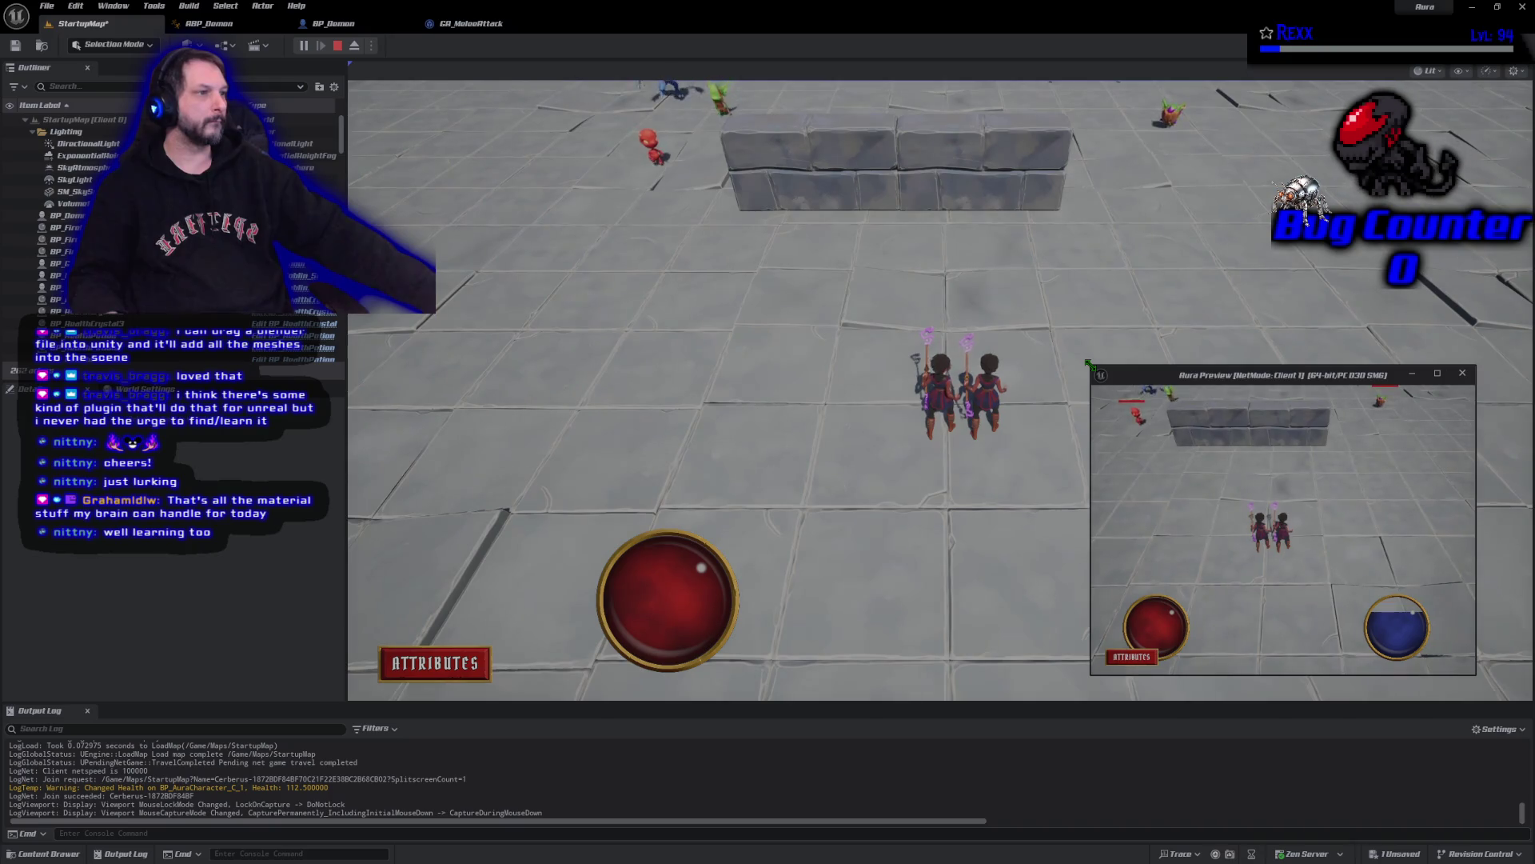
left_click(921, 504)
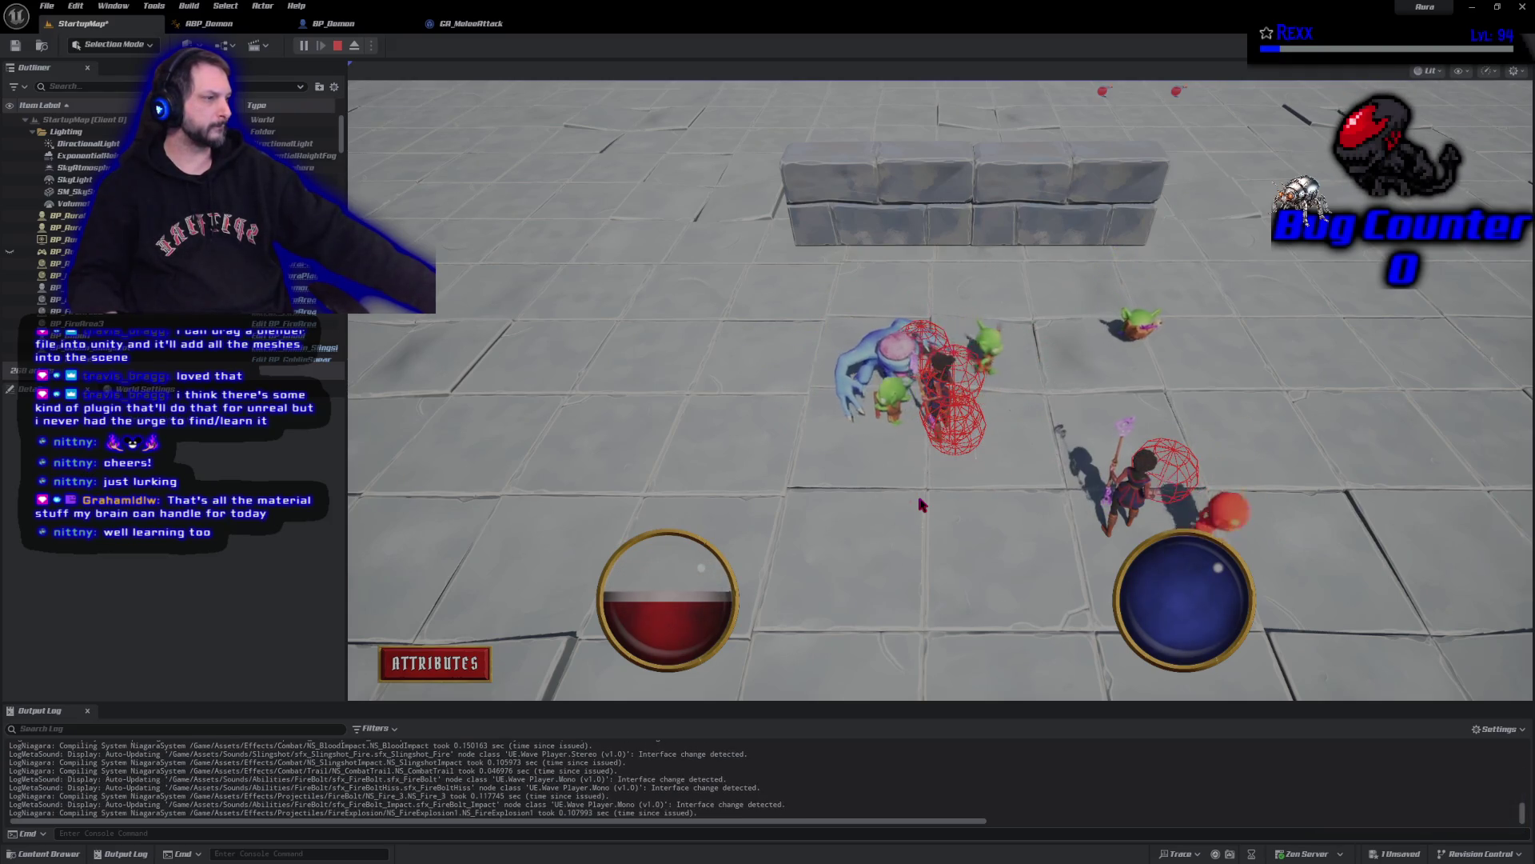
left_click(920, 504)
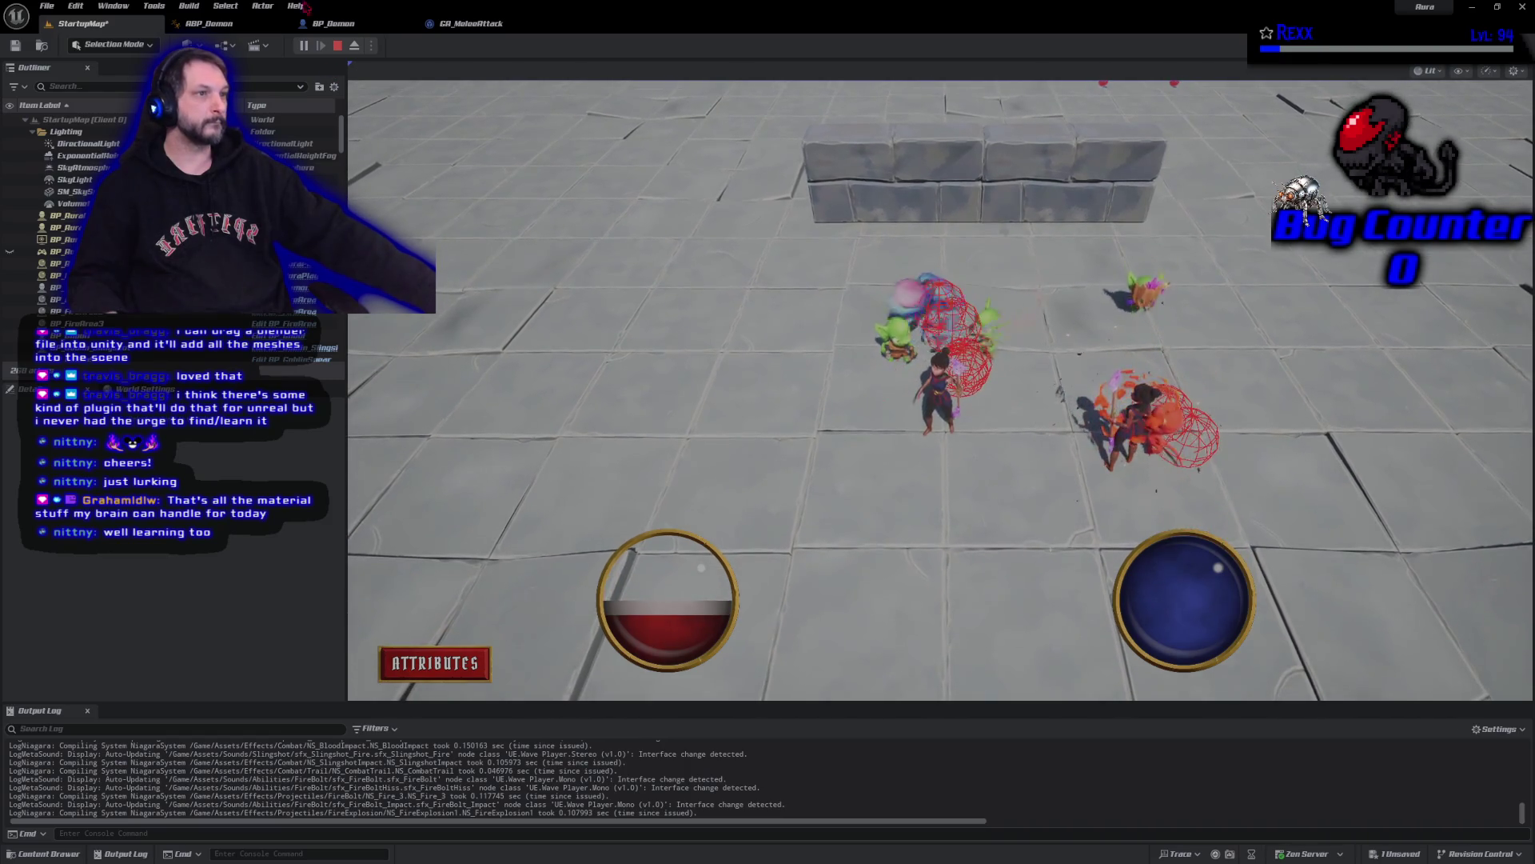
key("Escape")
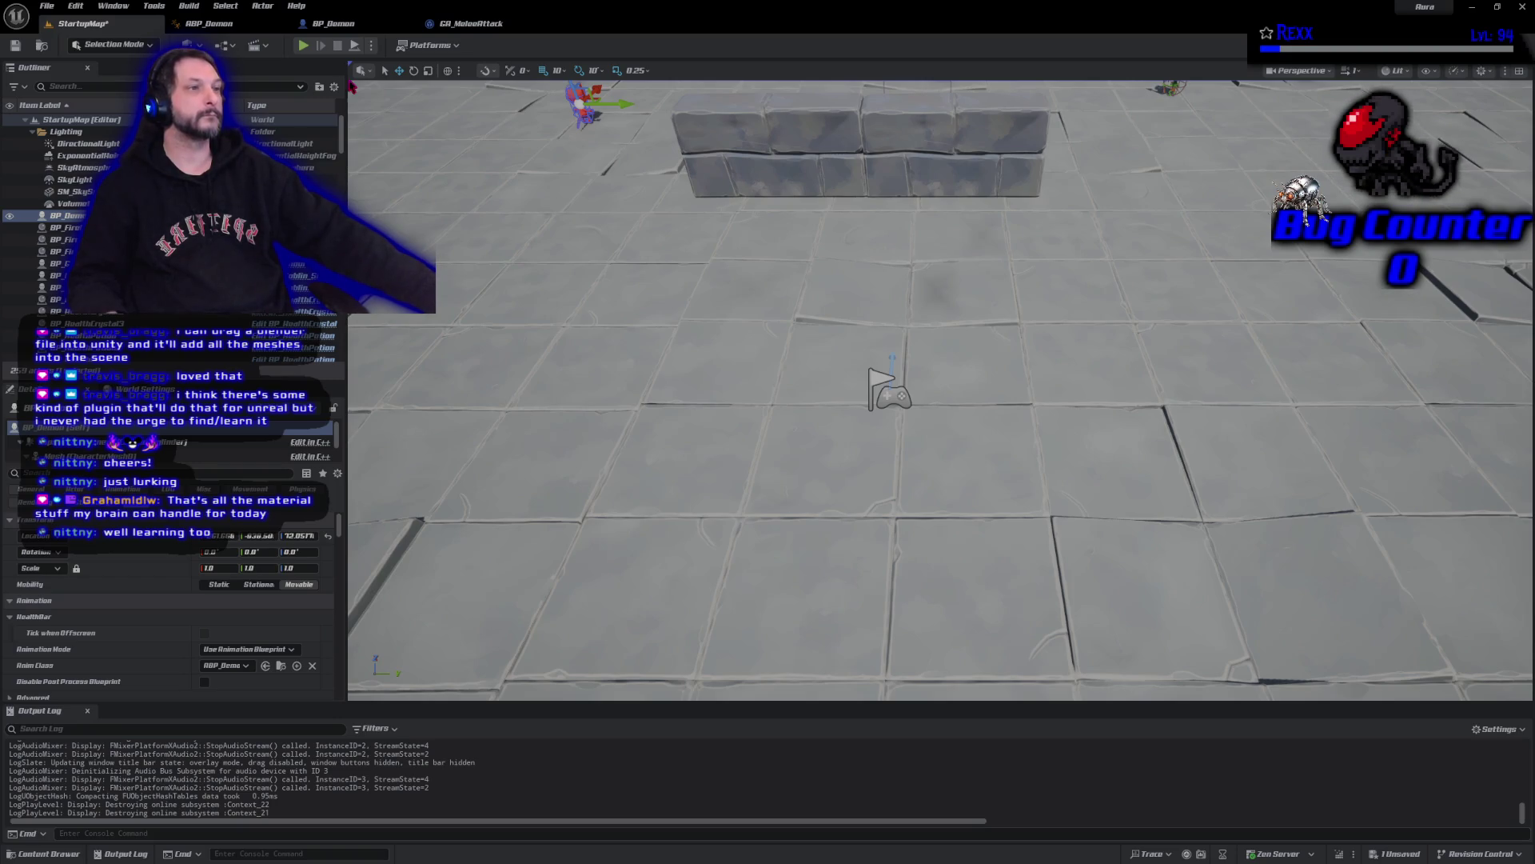
- Set the play options' Number of Players to 1
left_click(372, 47)
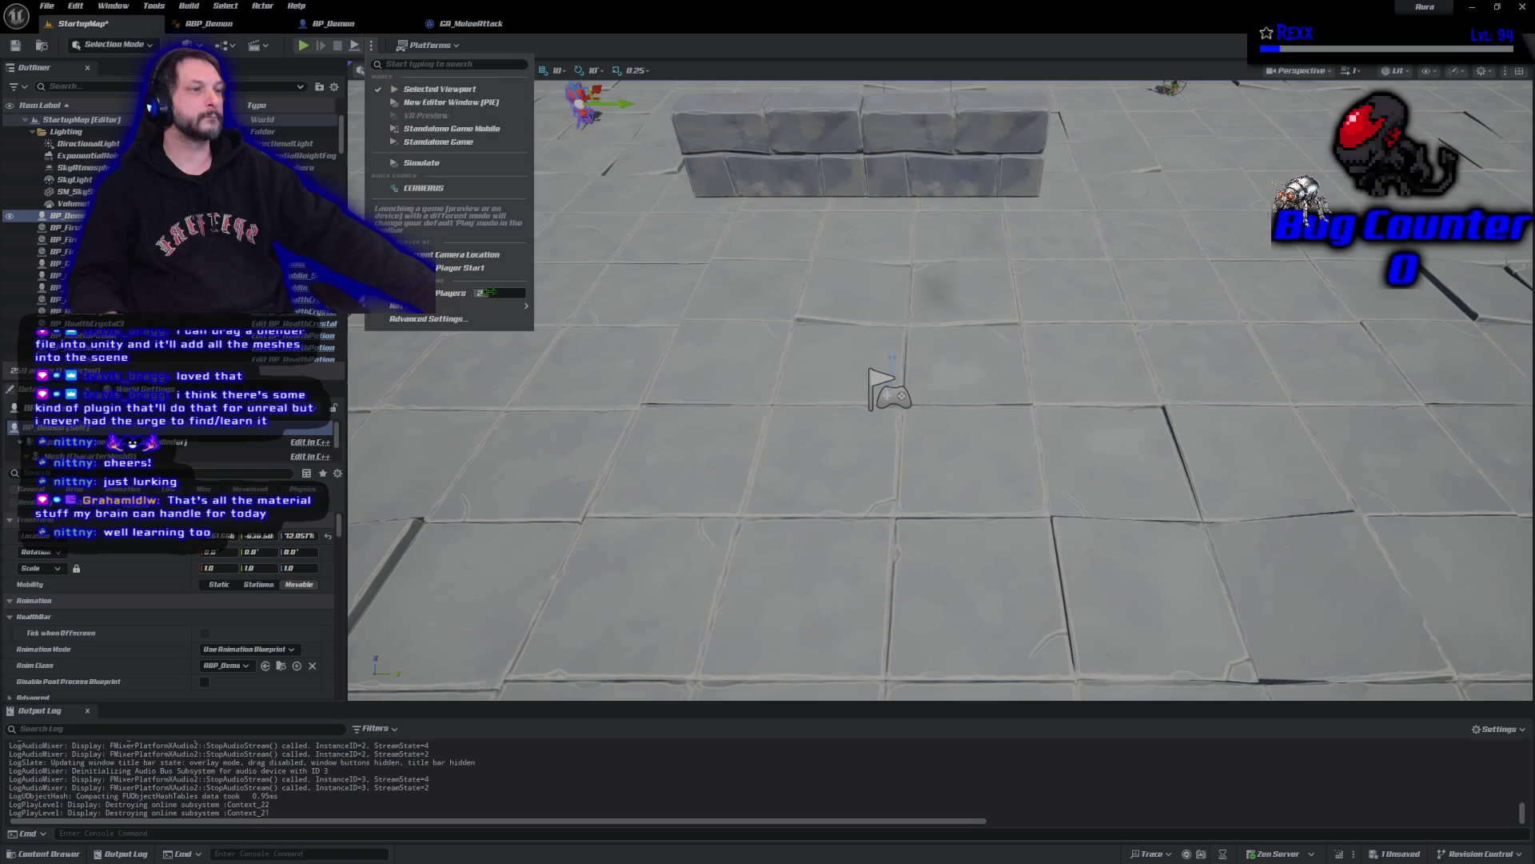
left_click_drag(492, 293, 477, 293)
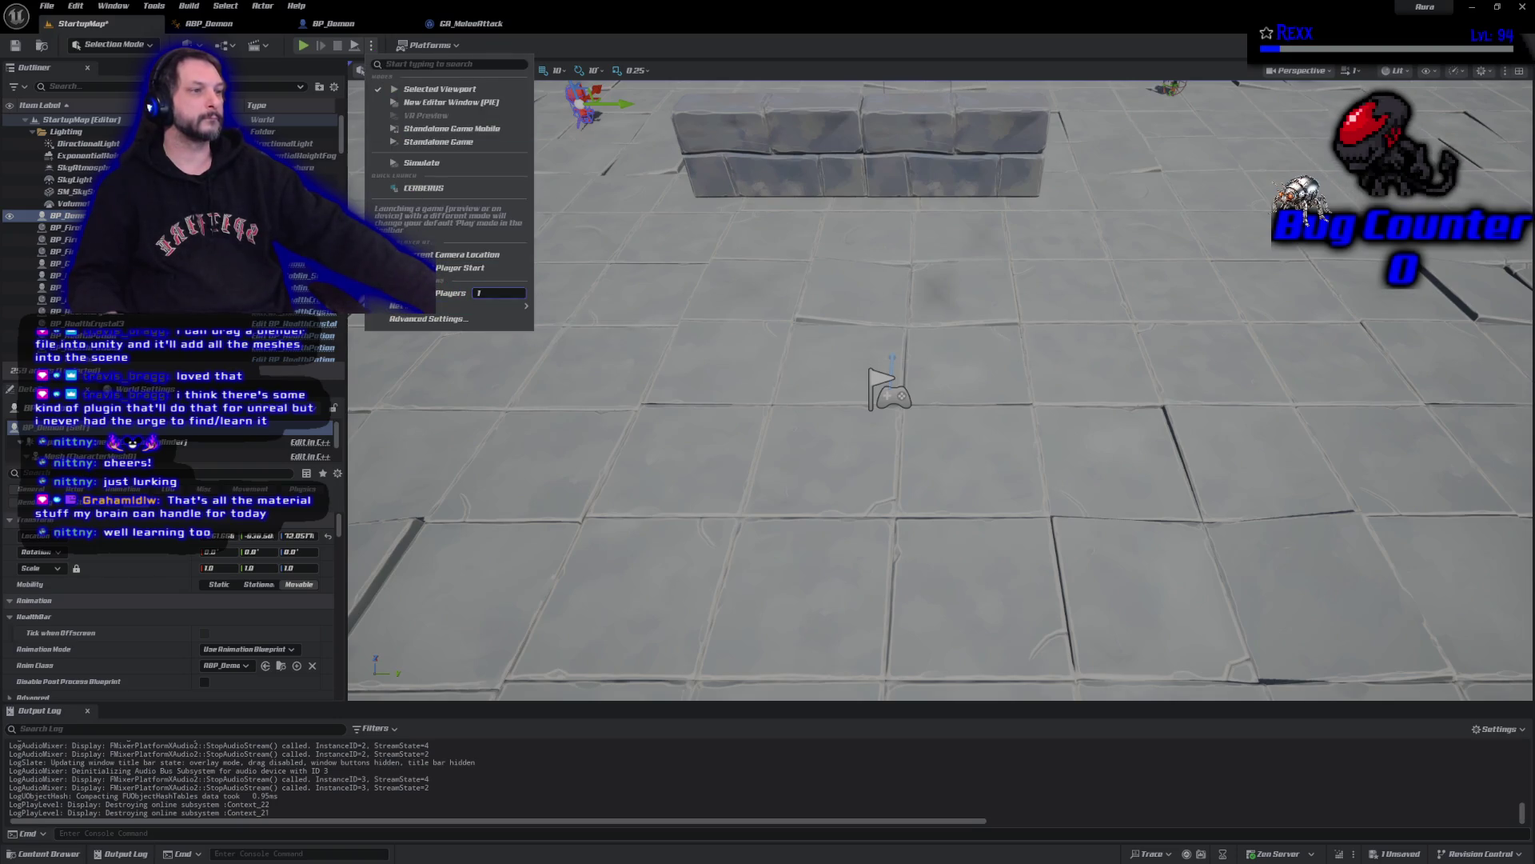
mouse_move(508, 312)
left_click(567, 320)
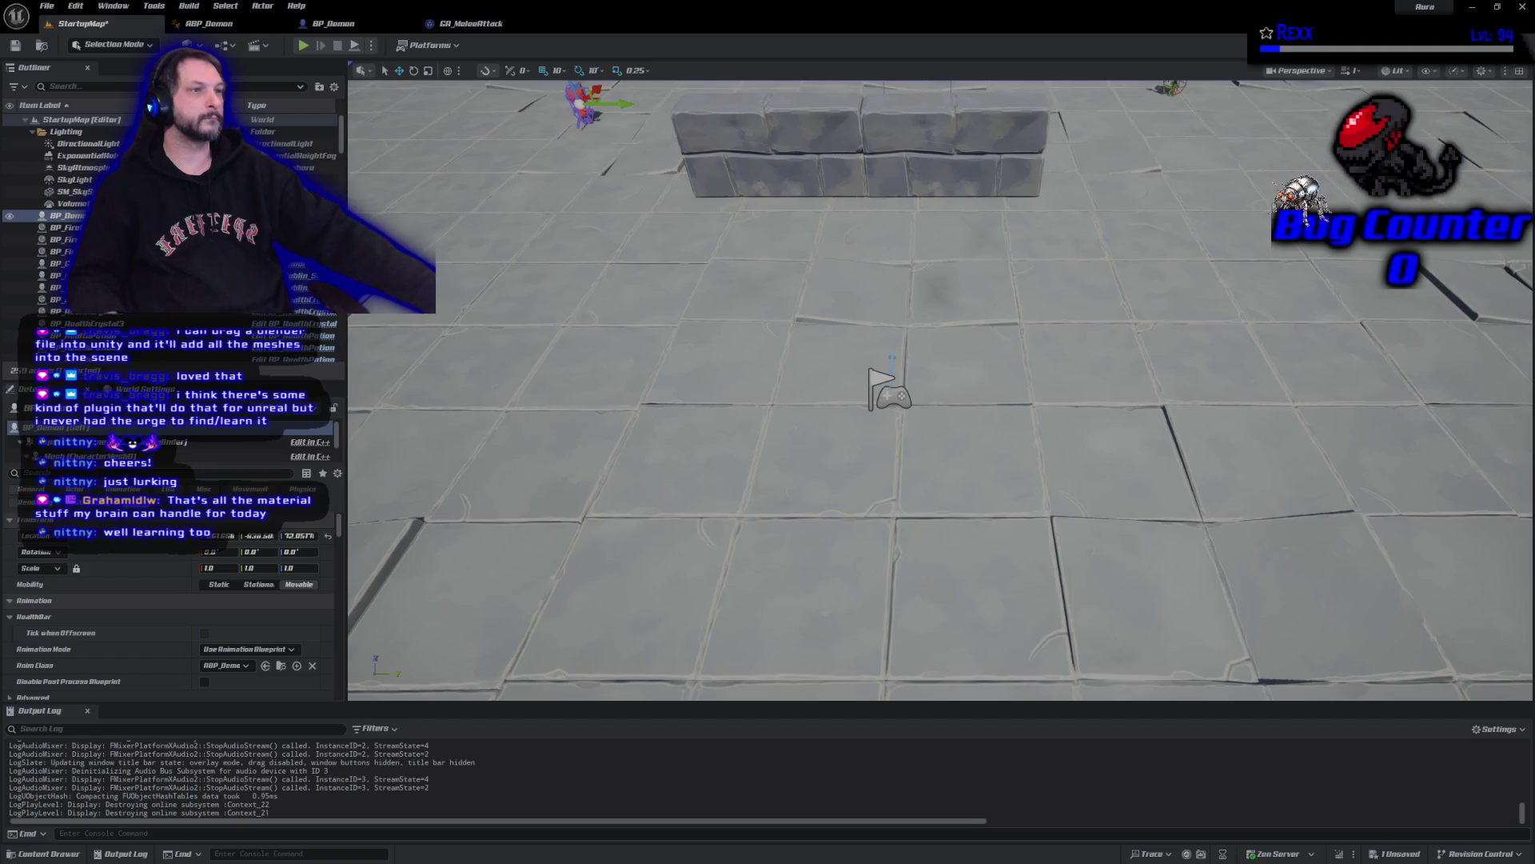
- Run a quick single-player play test, then select BS_Demon_IdleRun from ABP_Demon
left_click(304, 46)
left_click(800, 268)
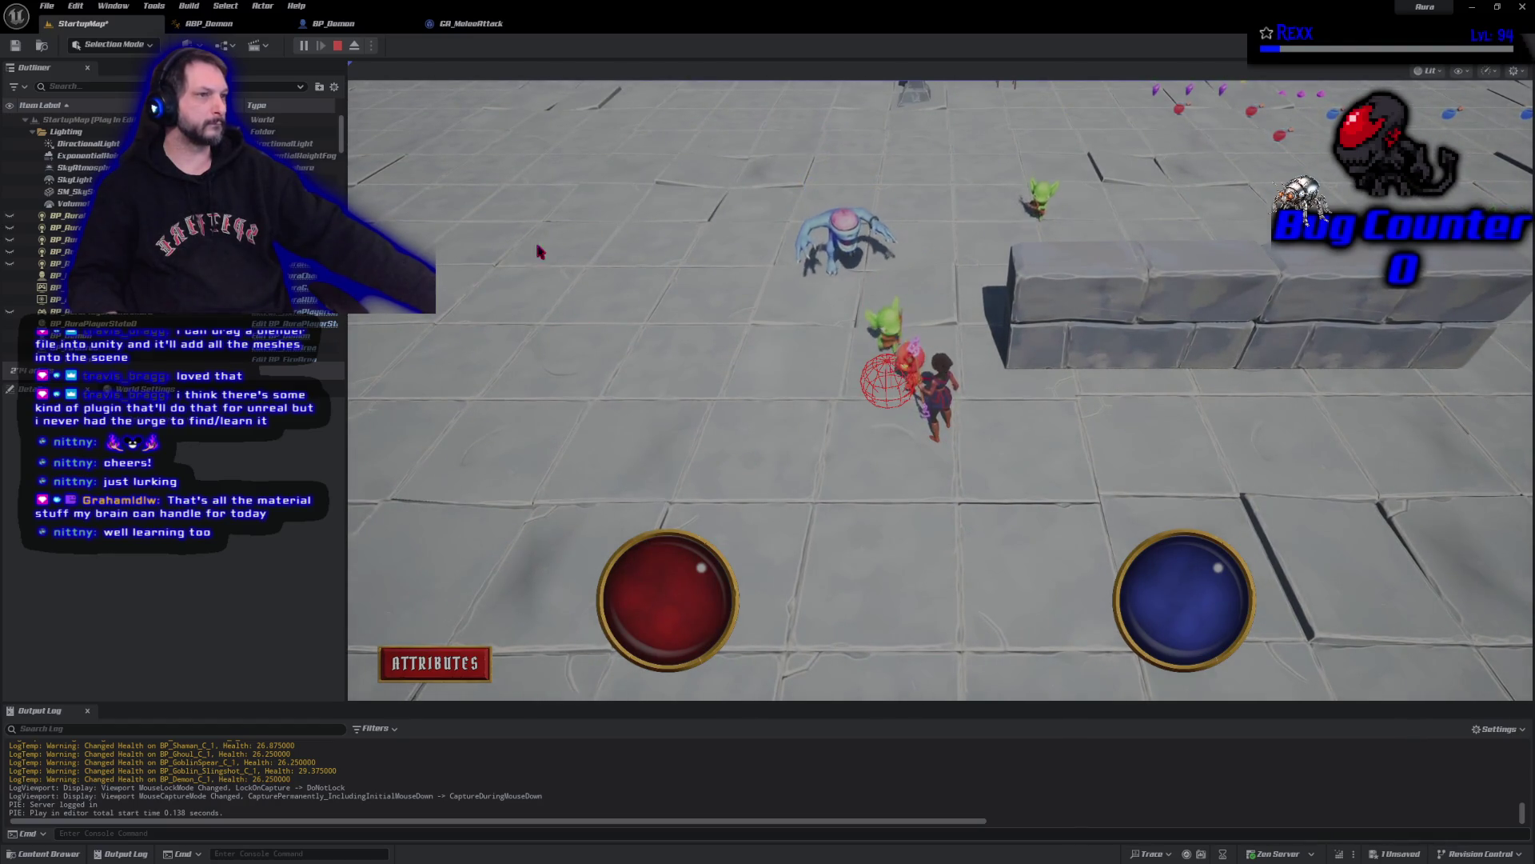
left_click(345, 48)
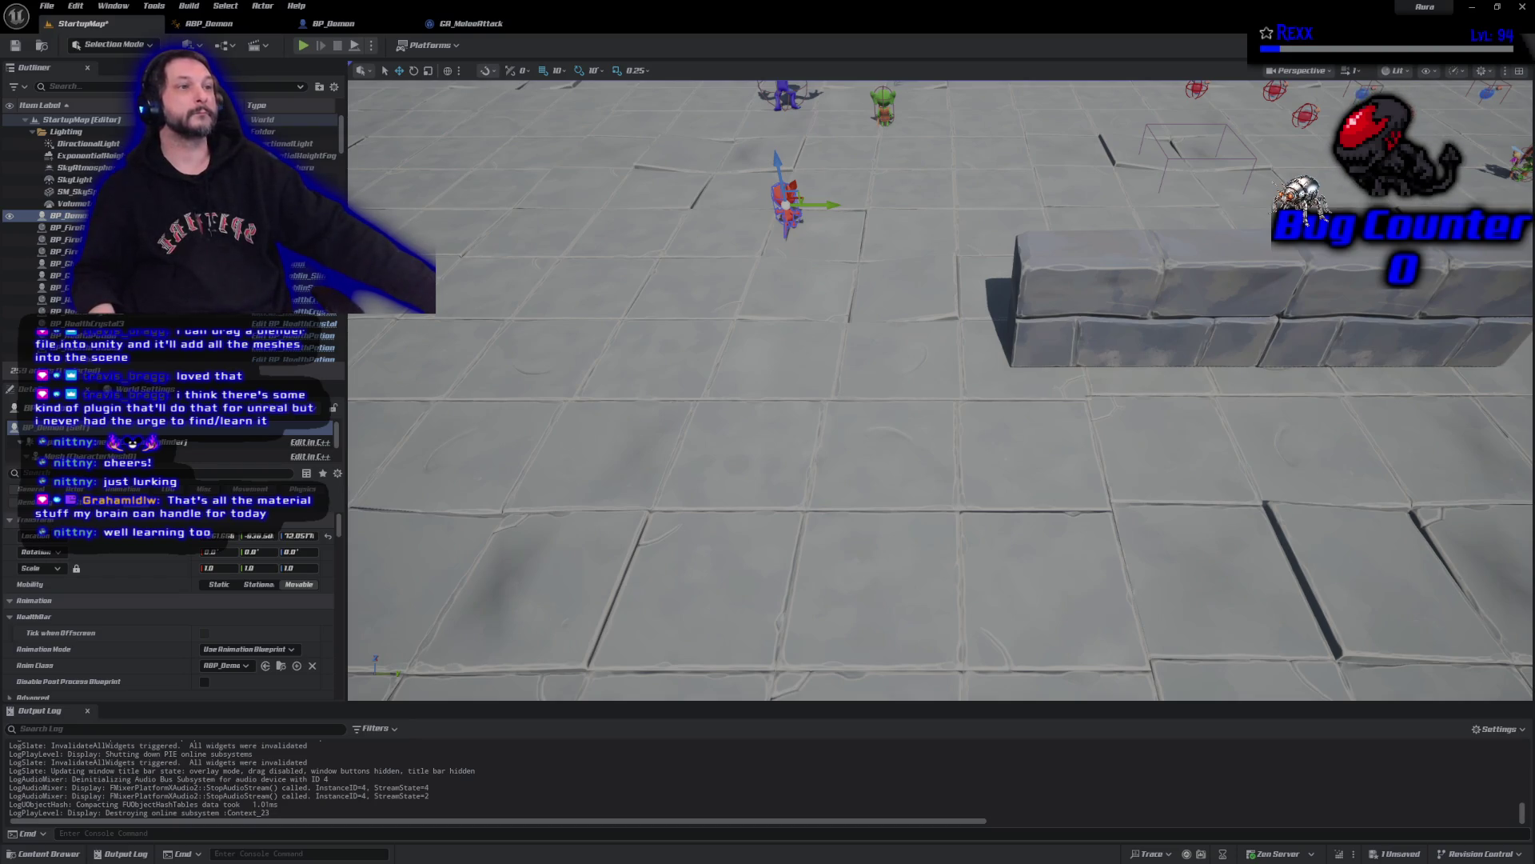
left_click(240, 28)
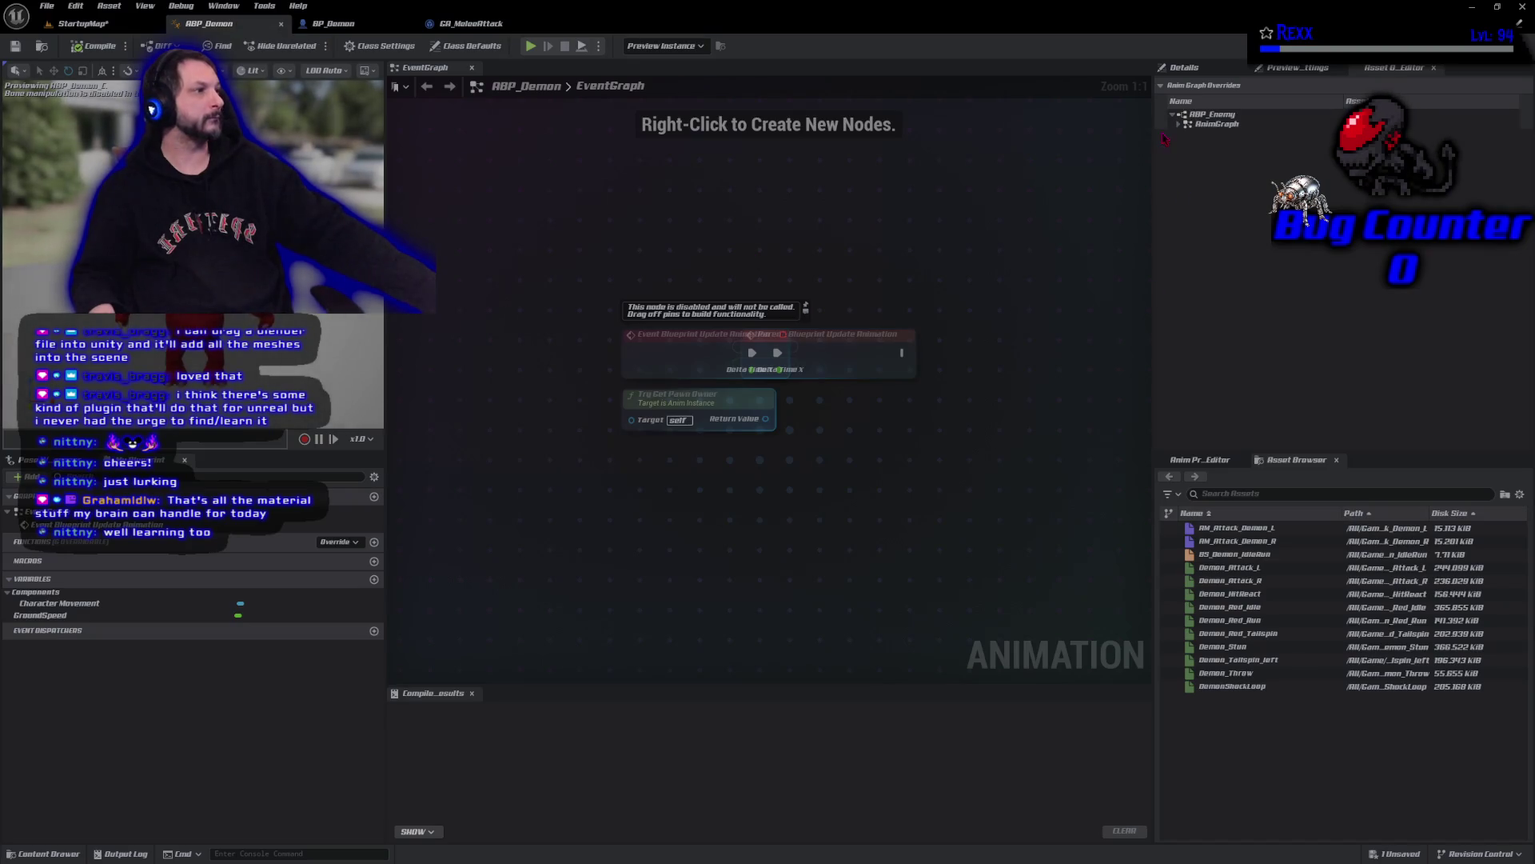
left_click(1245, 553)
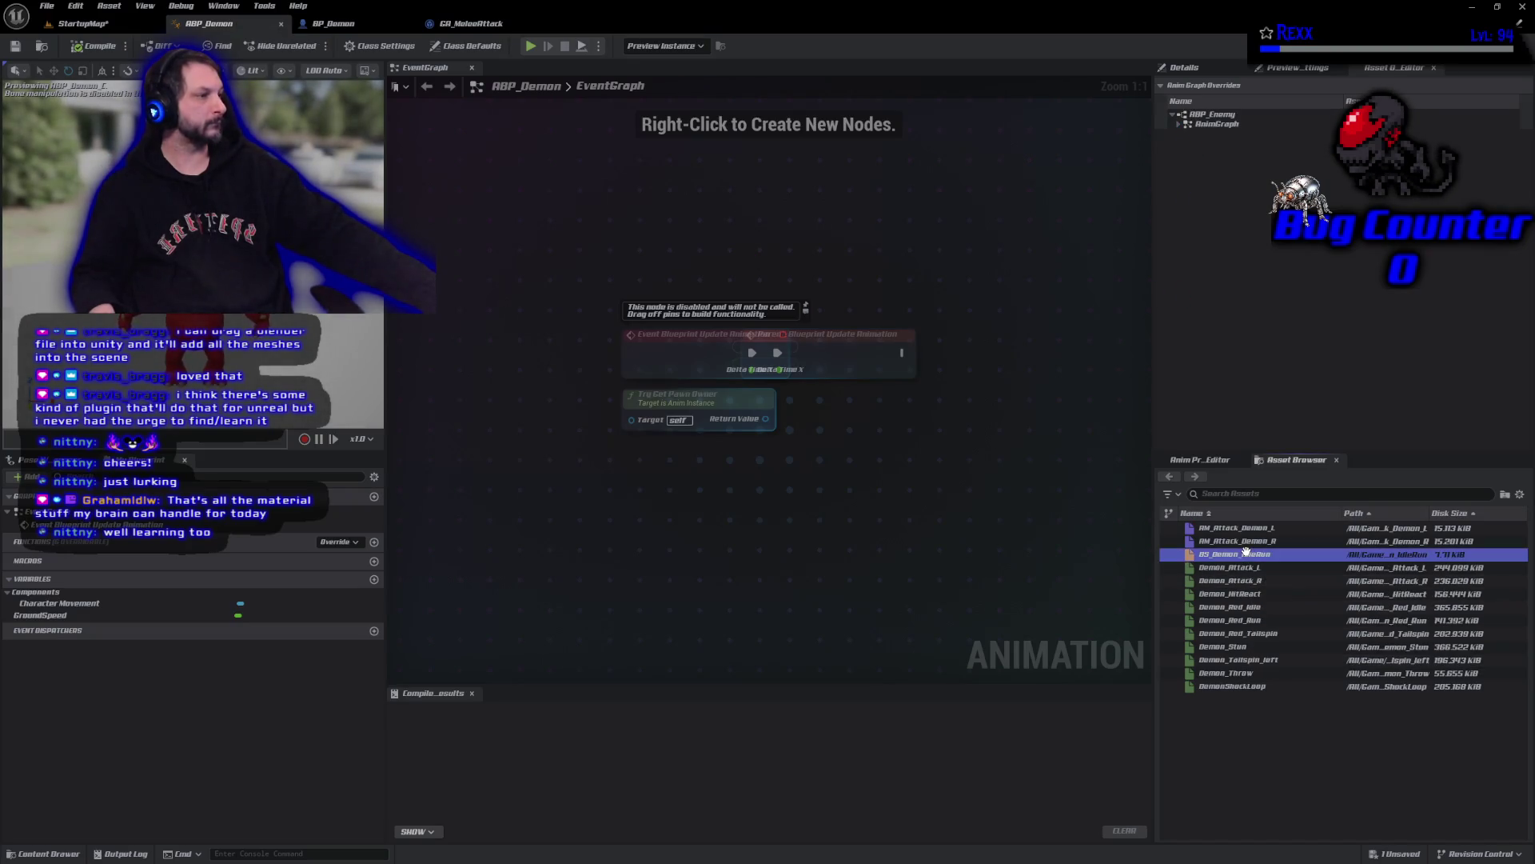
- Set BS_Demon_IdleRun's Weight Speed to 4.0, save it, and Save All on StartupMap
double_click(1245, 553)
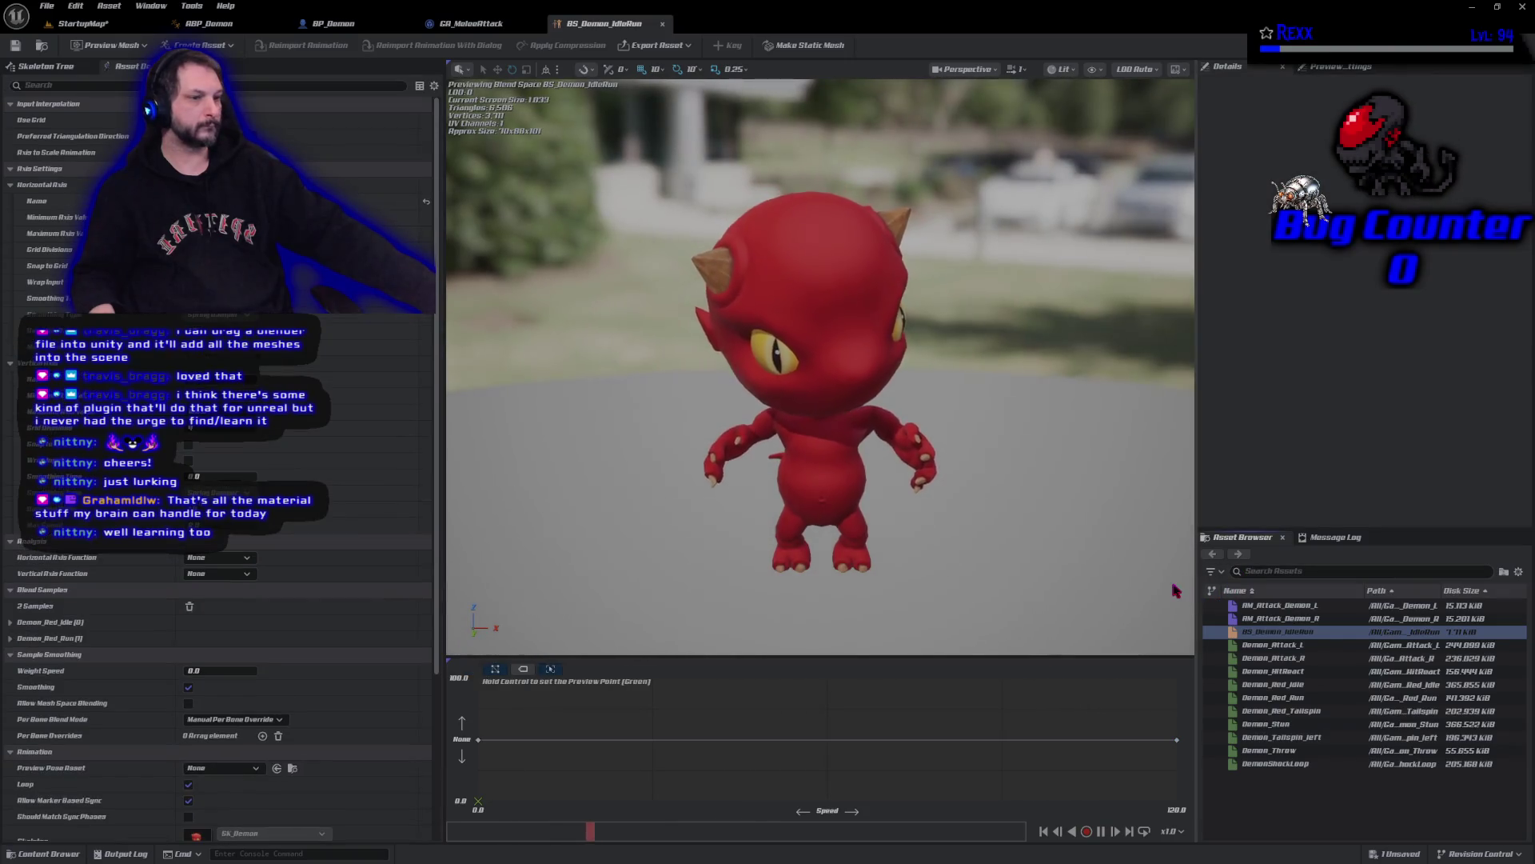
left_click(228, 672)
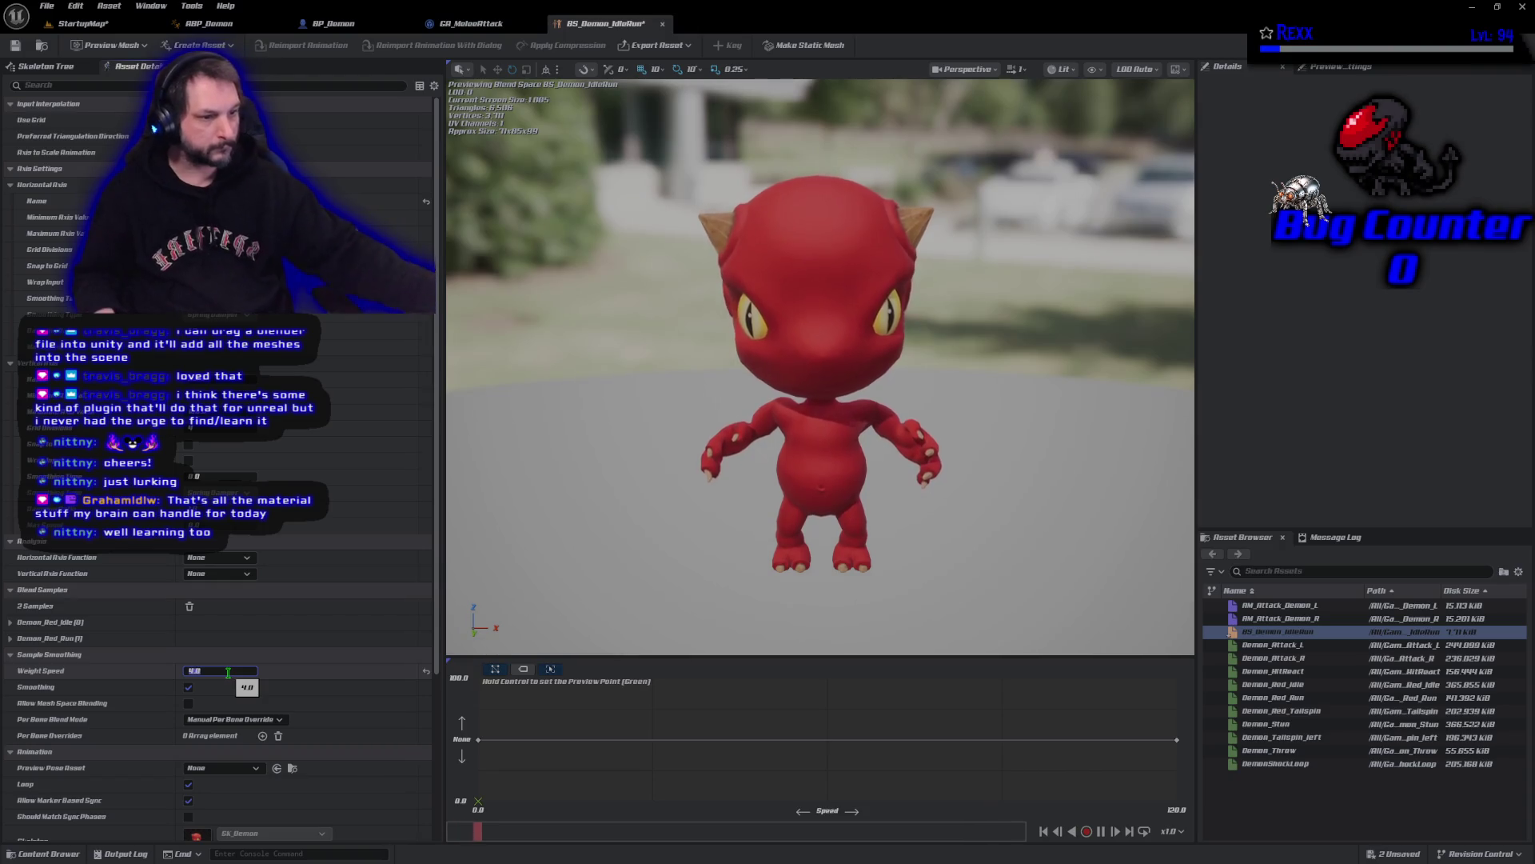
type("4")
key("Return")
key("ctrl+s")
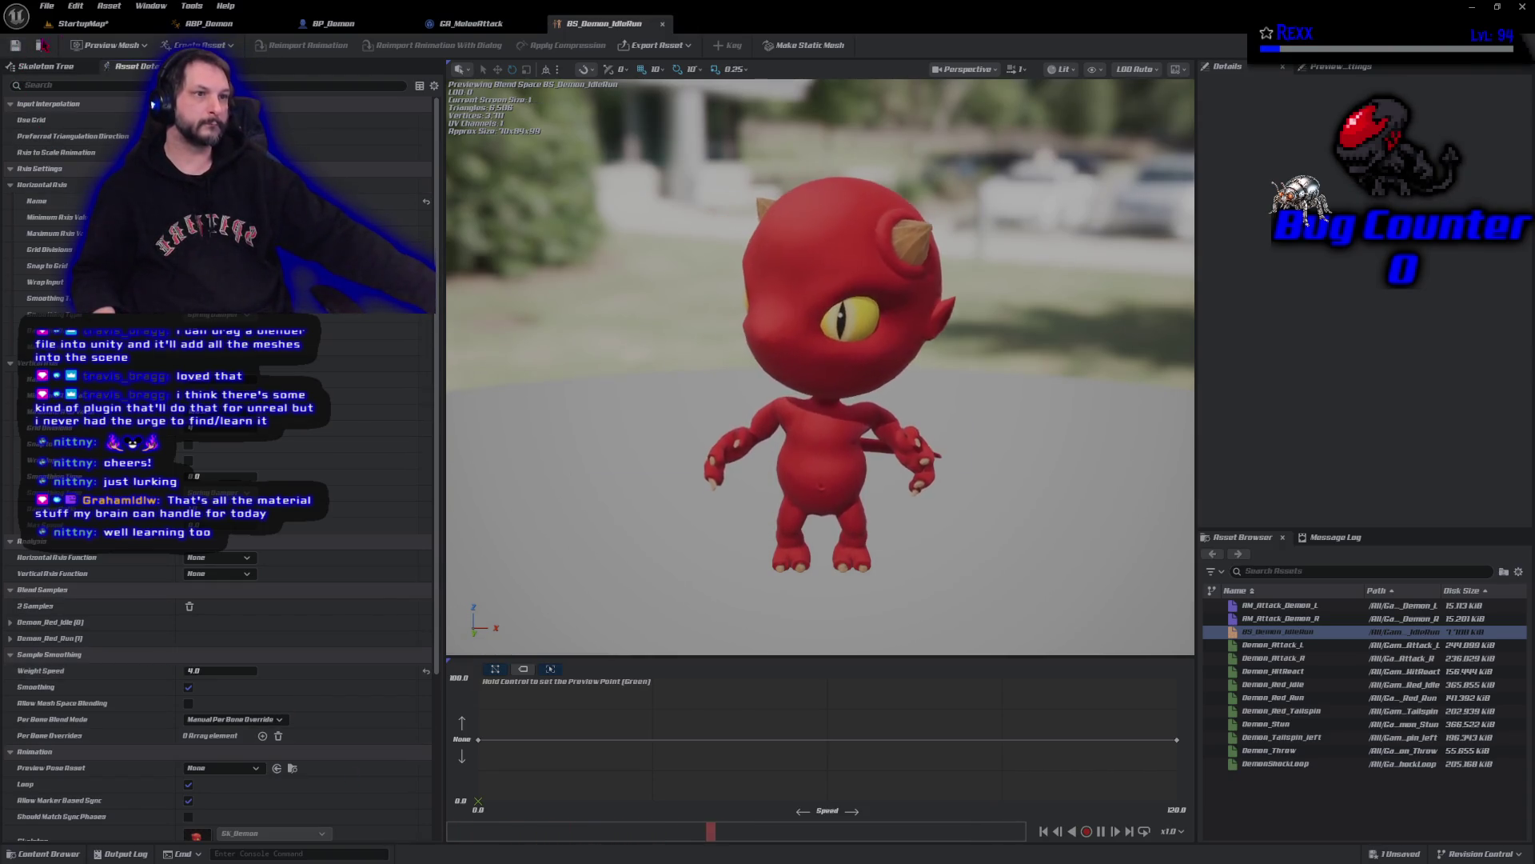
left_click(80, 24)
left_click(16, 46)
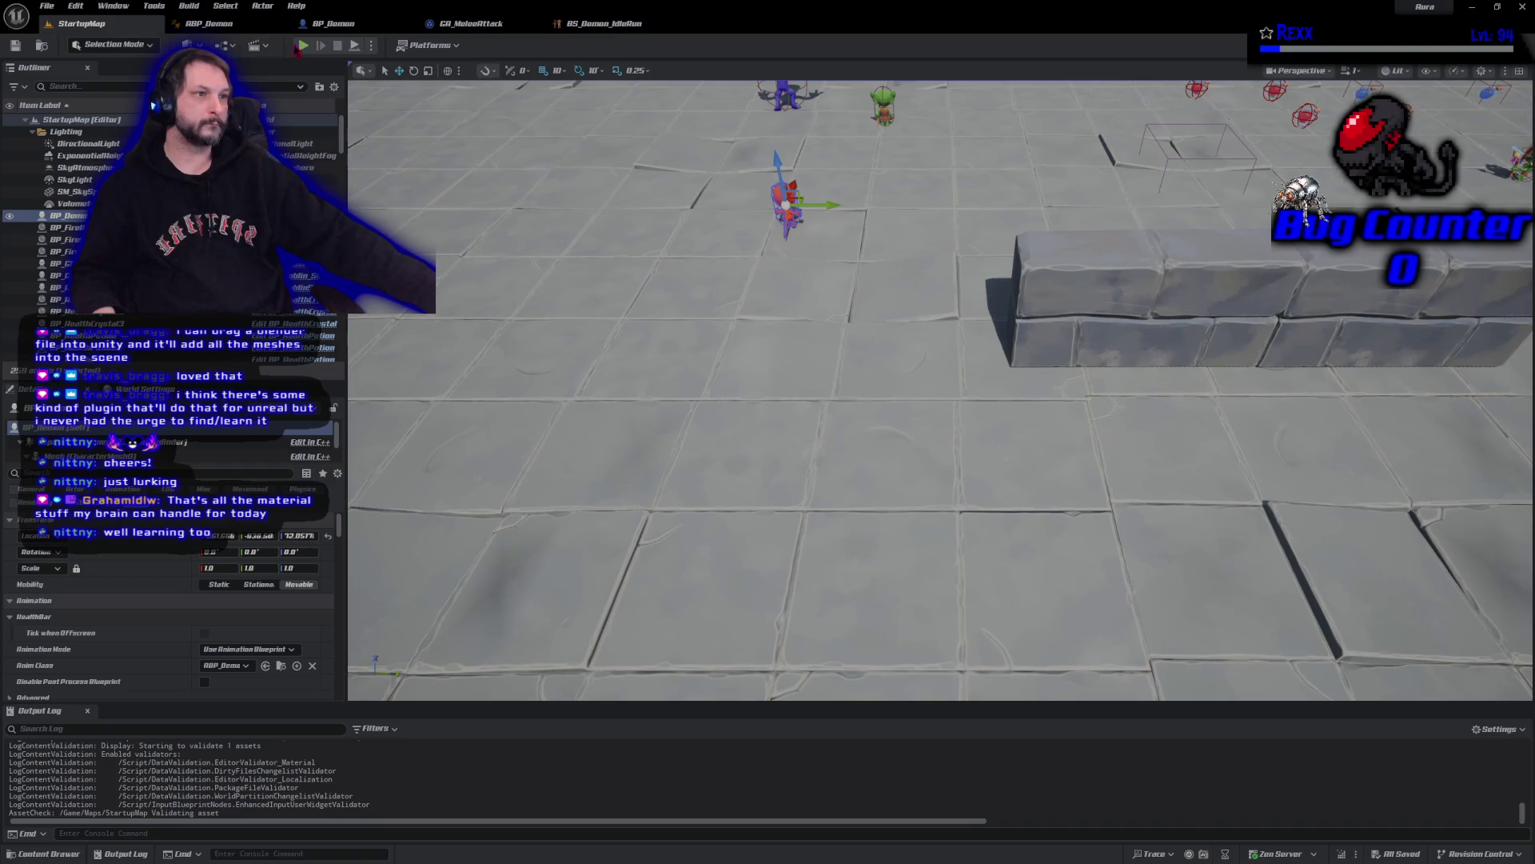
- Play-test the level, fighting goblins with melee attacks and fireballs to check the demon's debug spheres
key("alt+p")
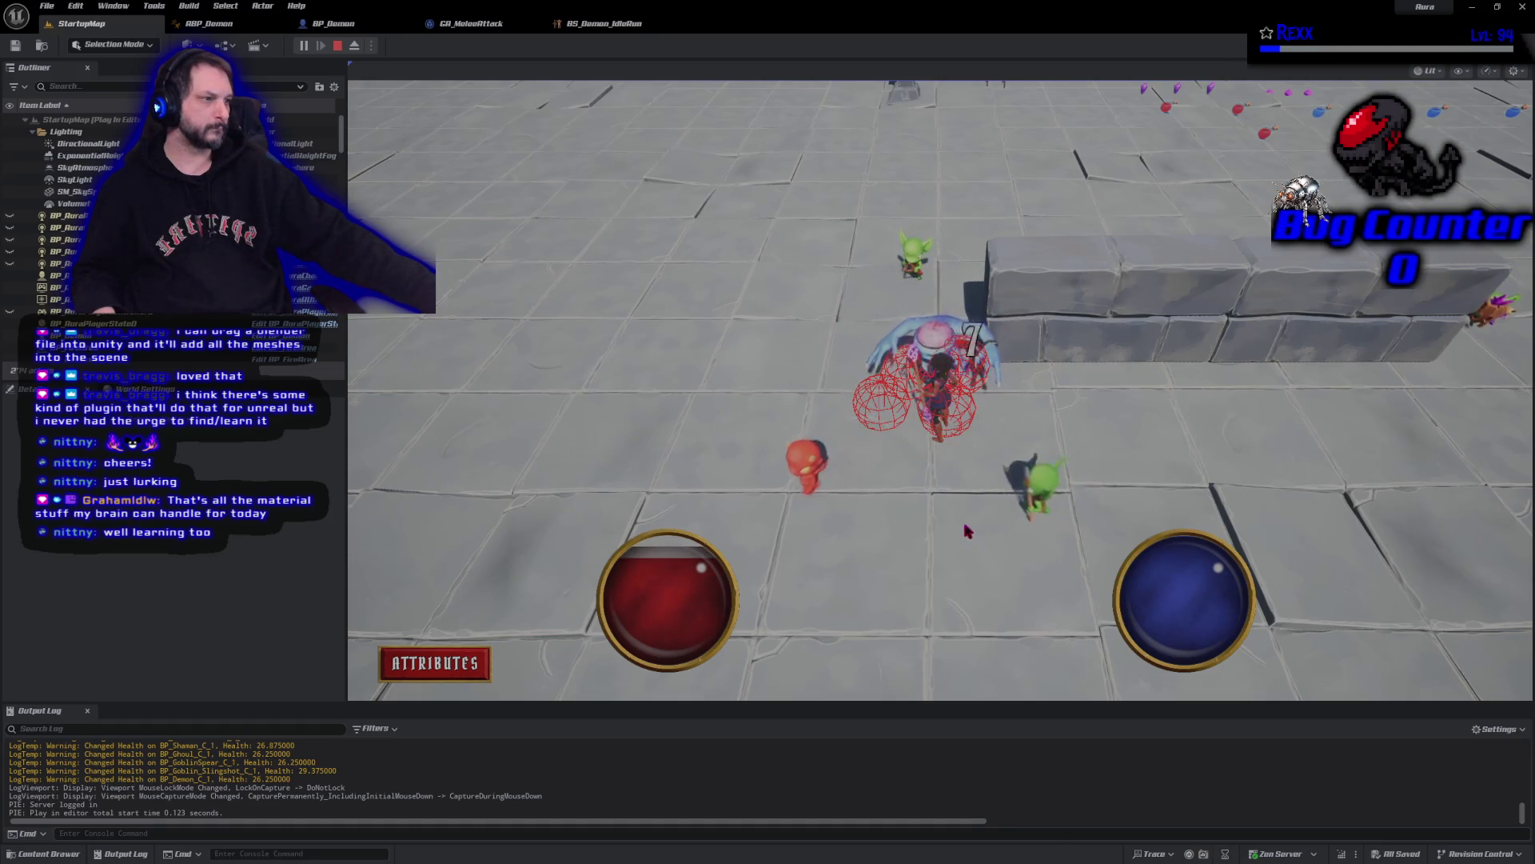
left_click(924, 484)
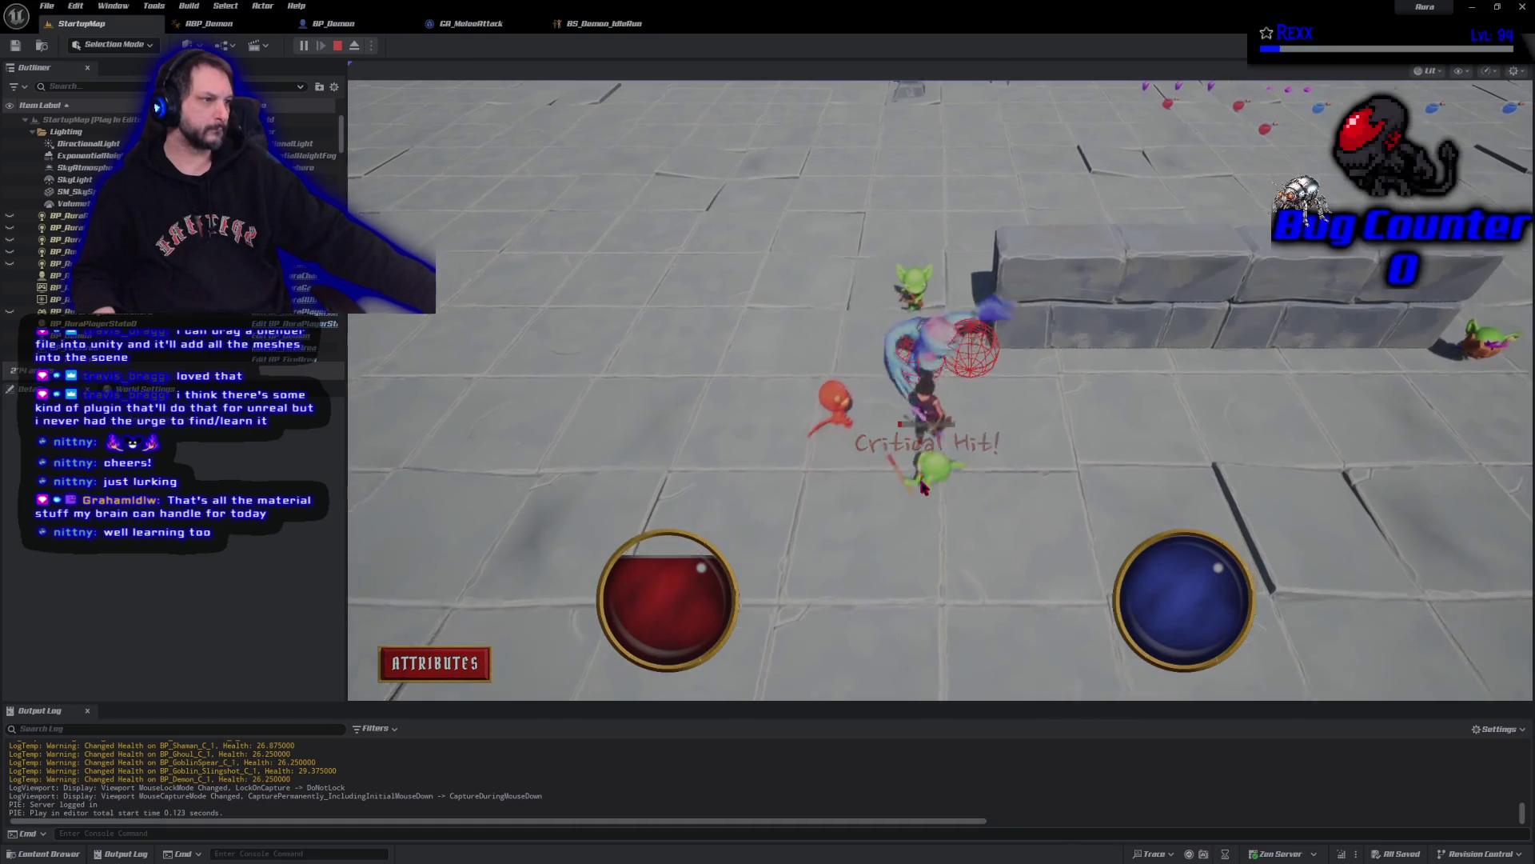
left_click(946, 337)
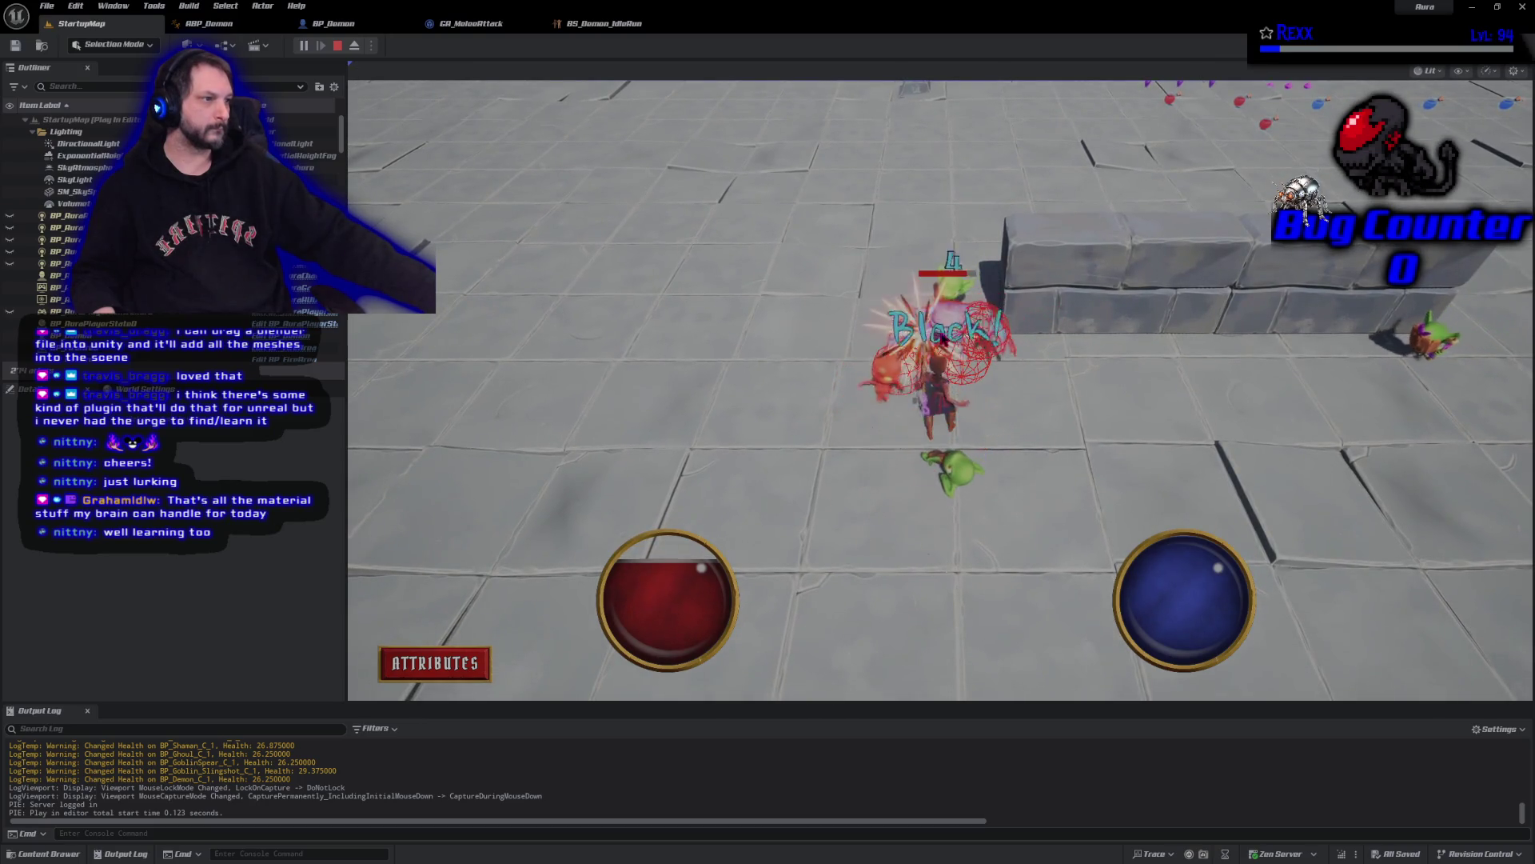
left_click(946, 338)
left_click(886, 502)
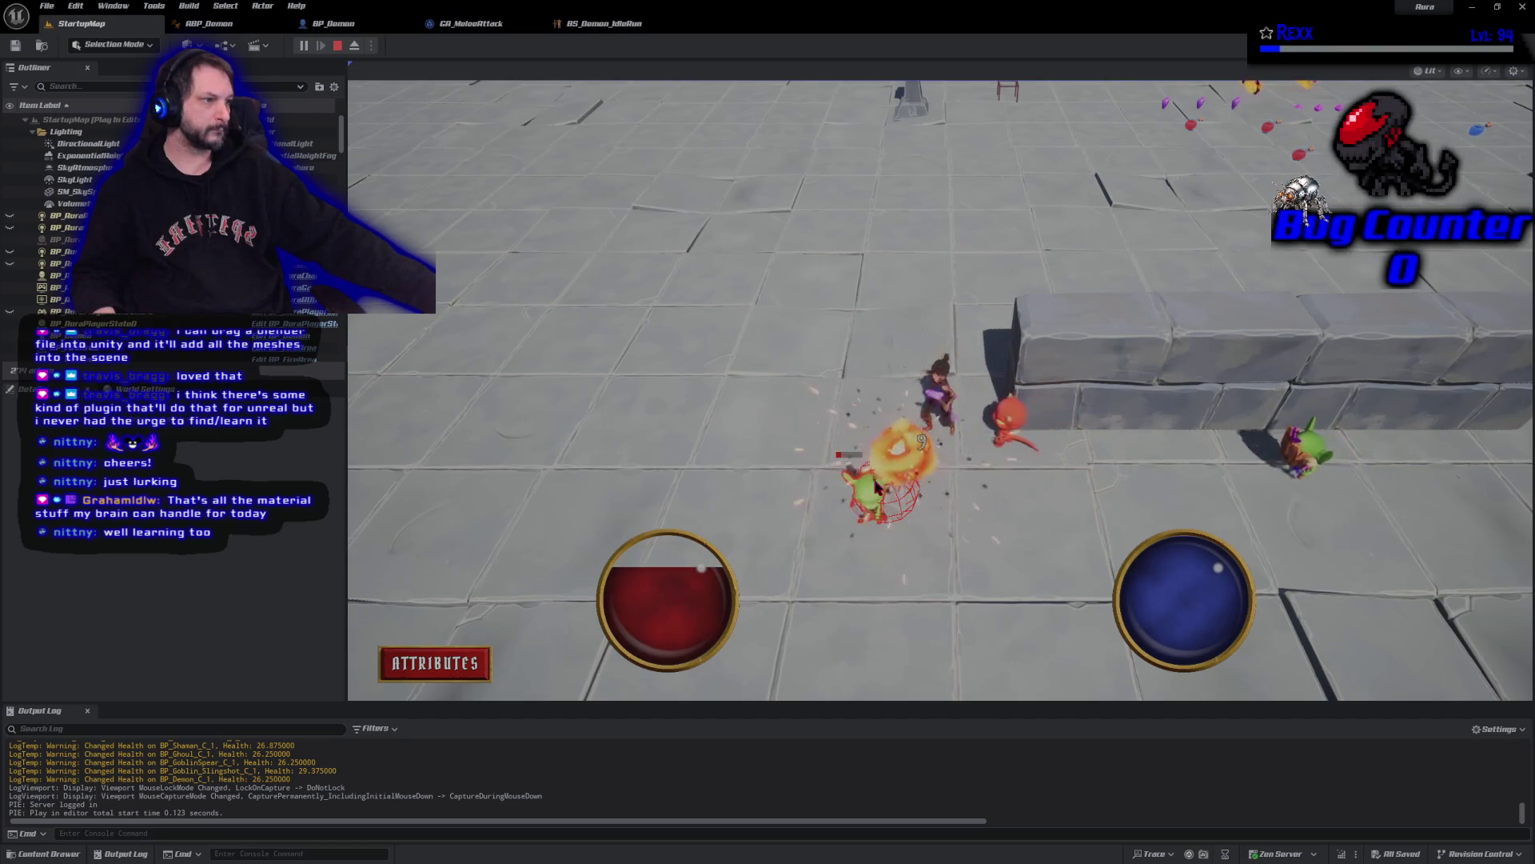
left_click(1038, 586)
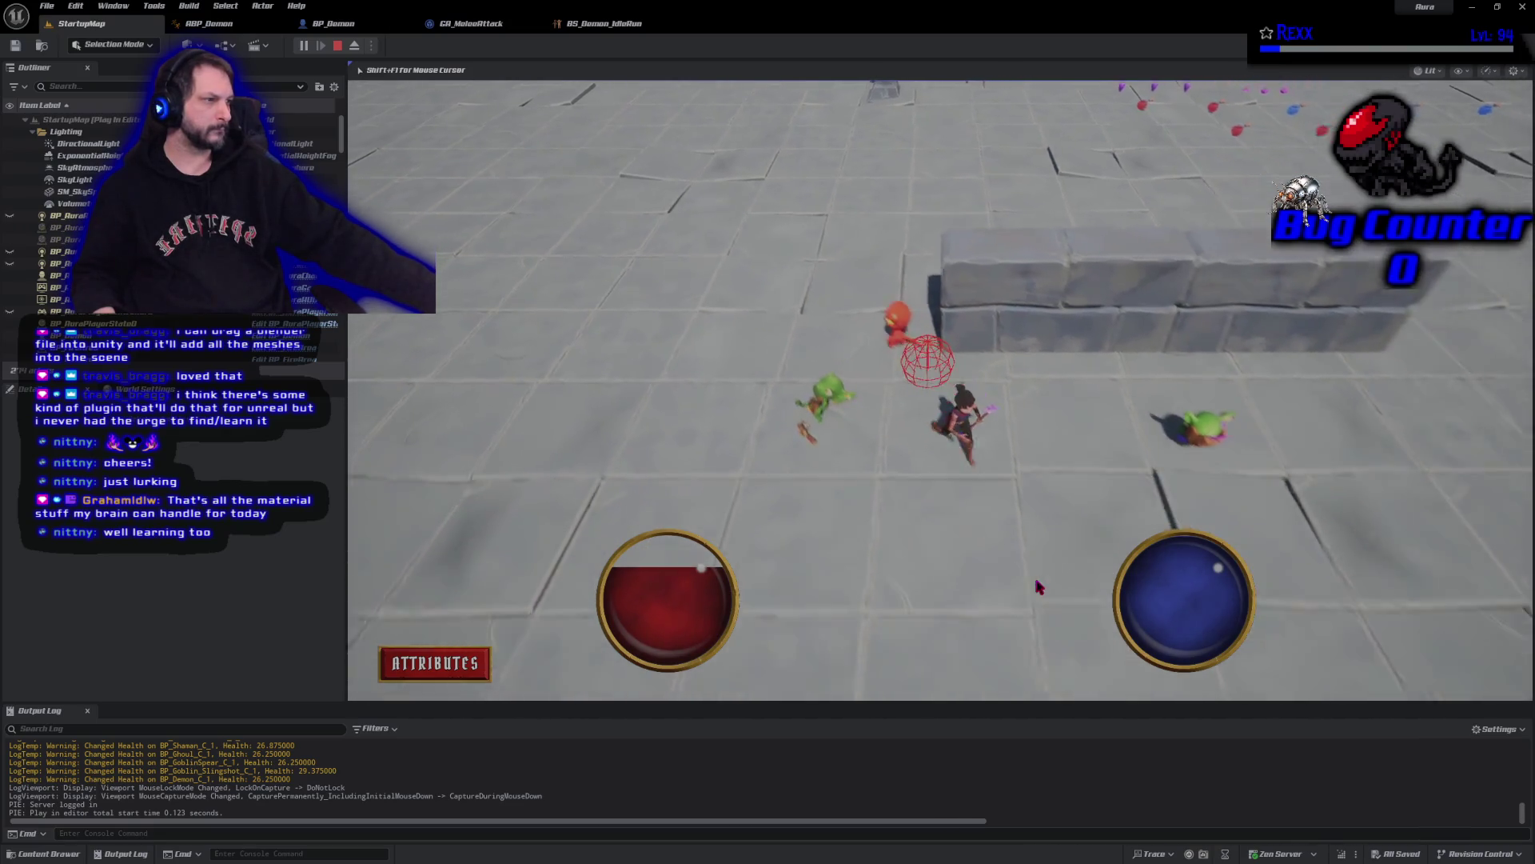
left_click(982, 408)
left_click(982, 408)
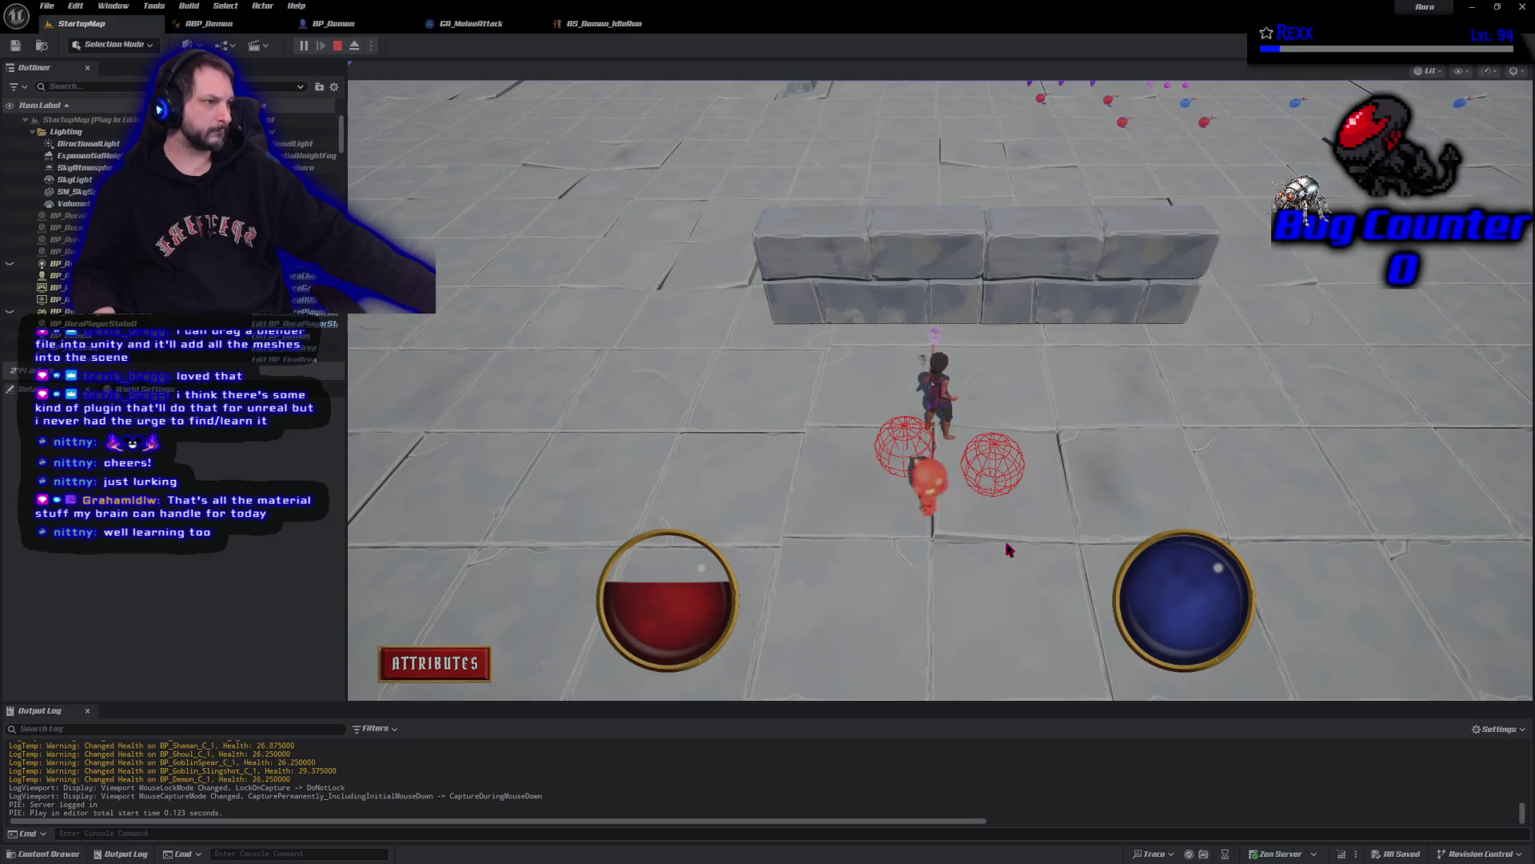
- End the play session and open the AM_Attack_Demon_L montage from BP_Demon's Attack Montages
left_click(337, 46)
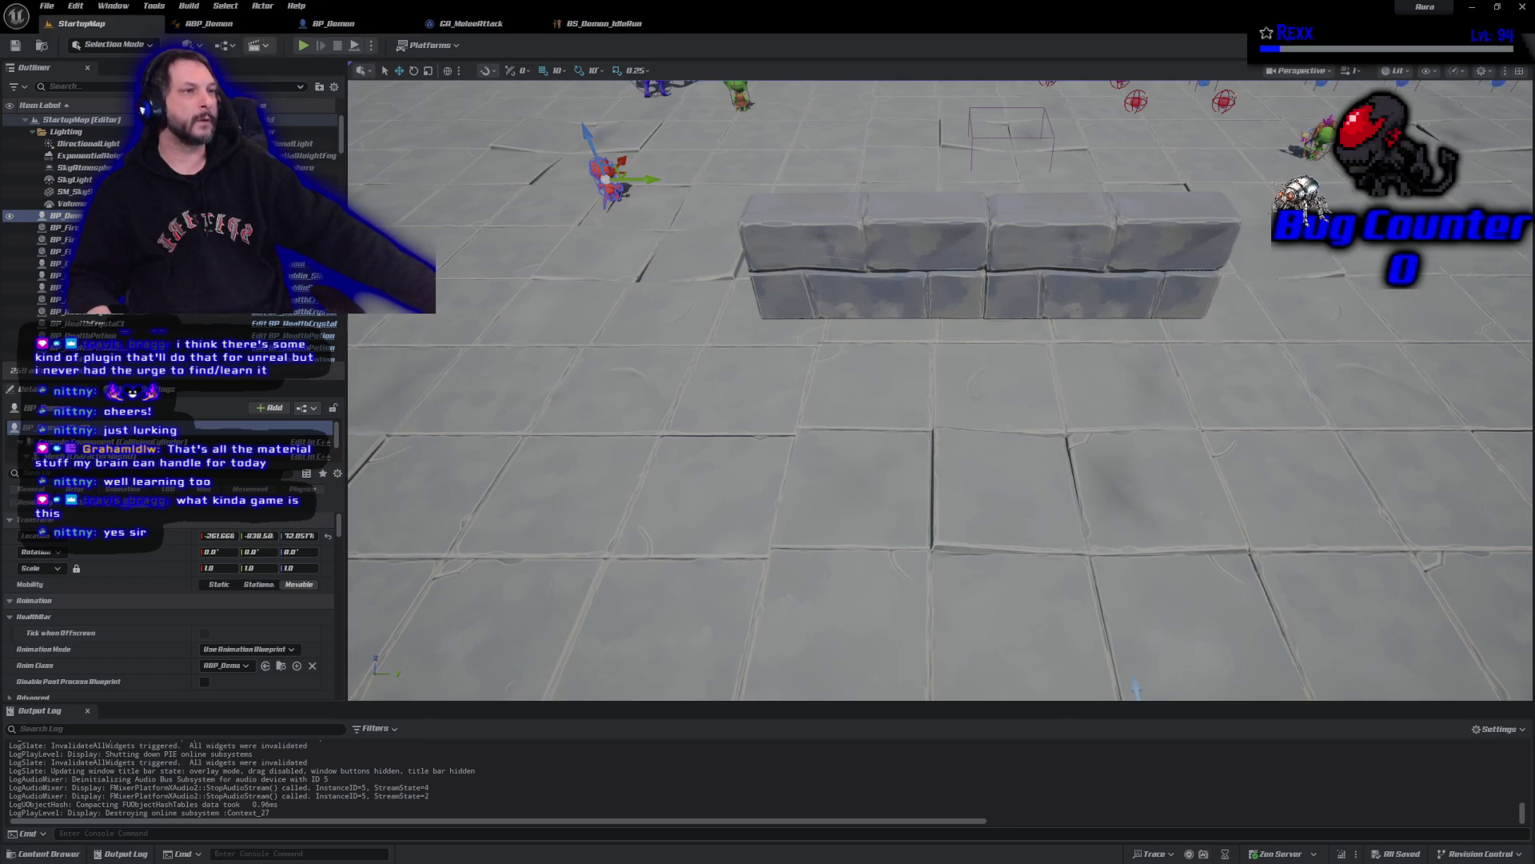
left_click(334, 23)
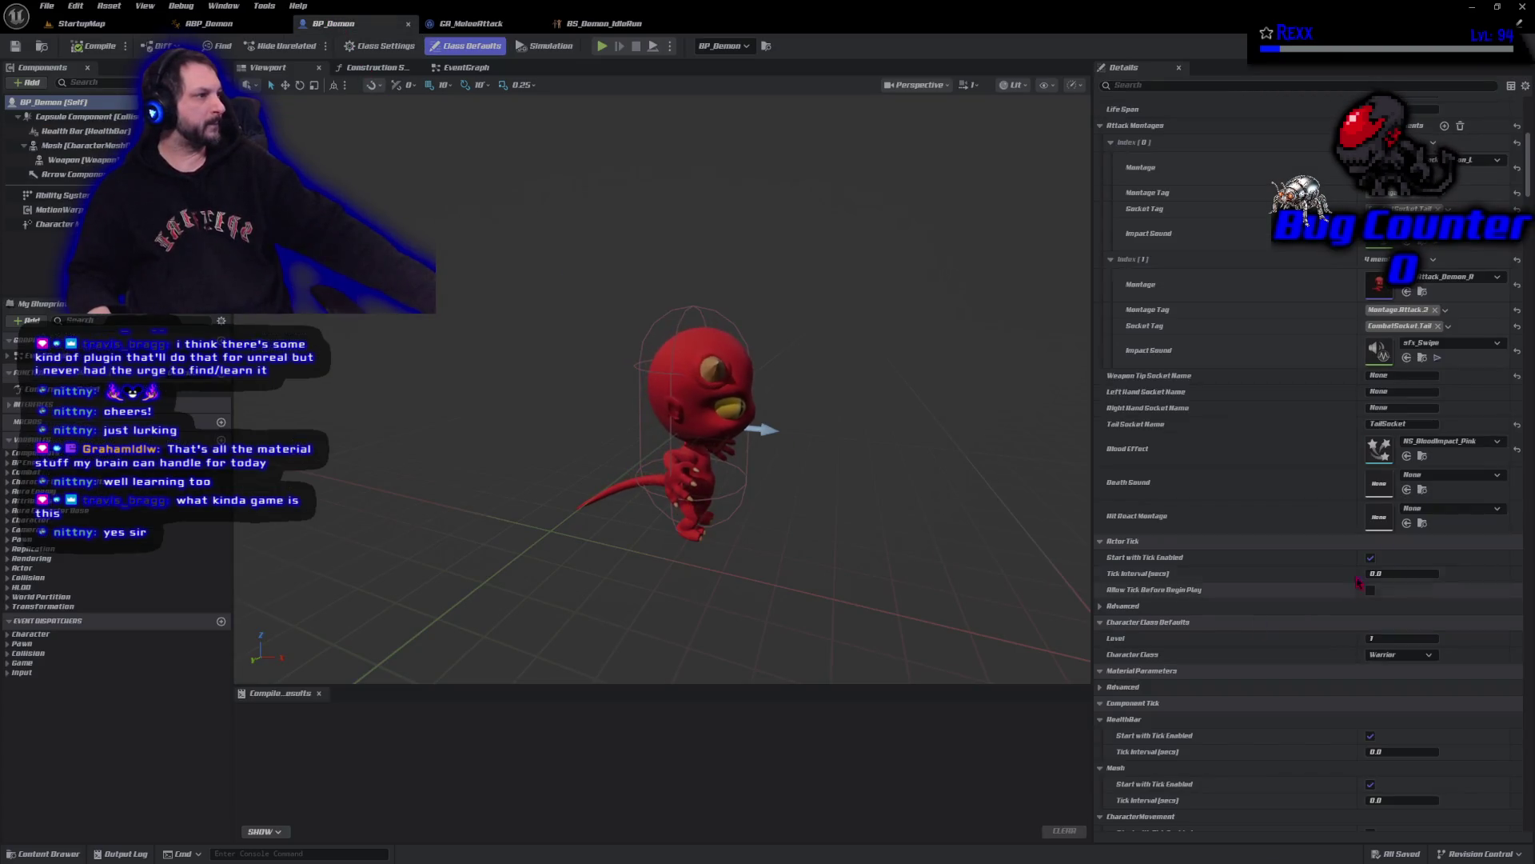
double_click(1378, 168)
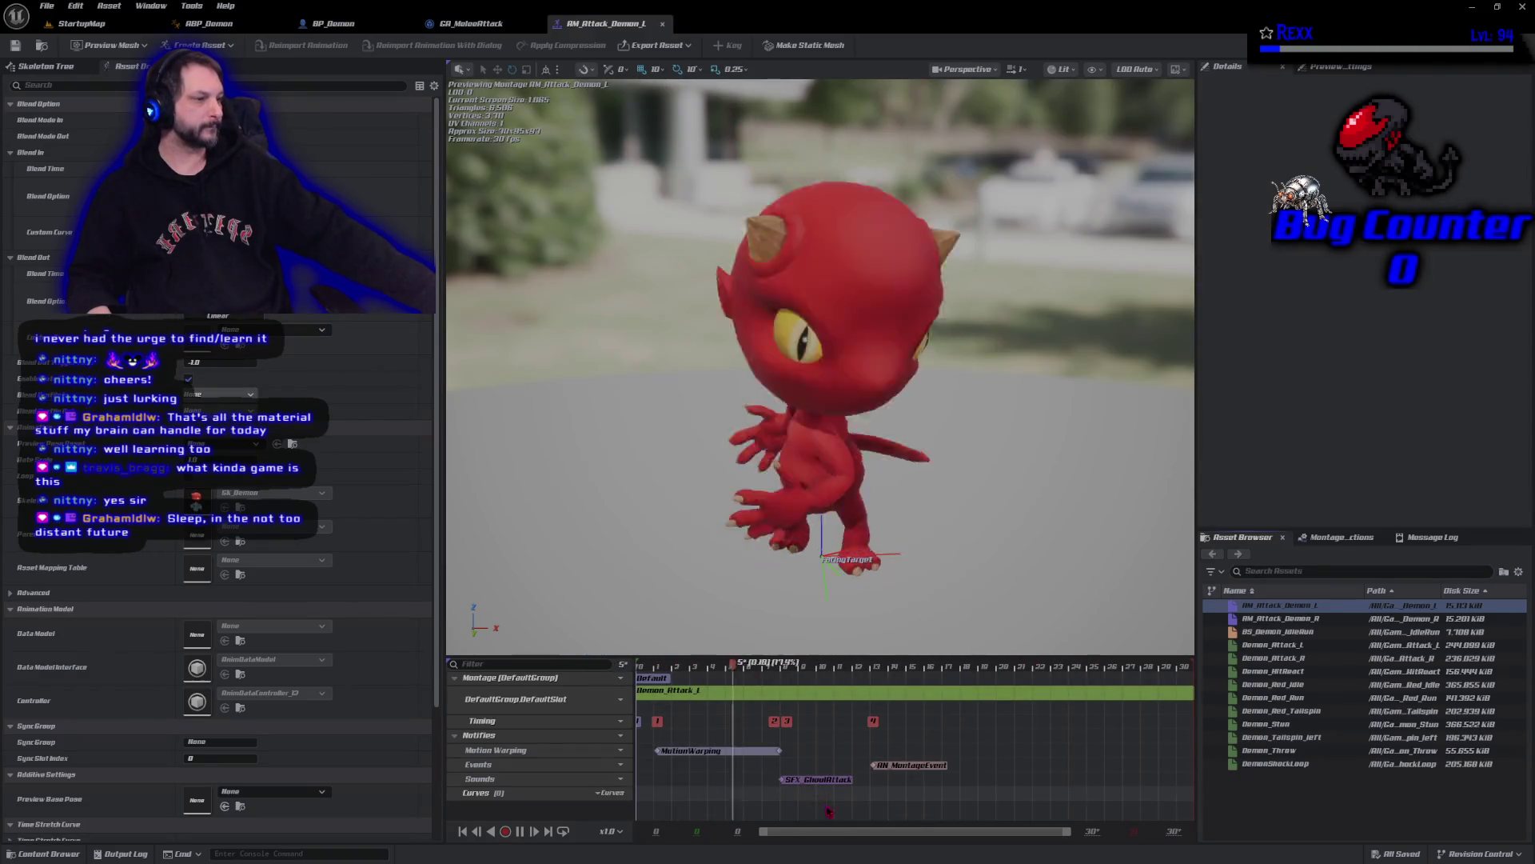
- Pause the preview around frame 6 and drag the AN_MontageEvent notify earlier to that point
left_click(1002, 666)
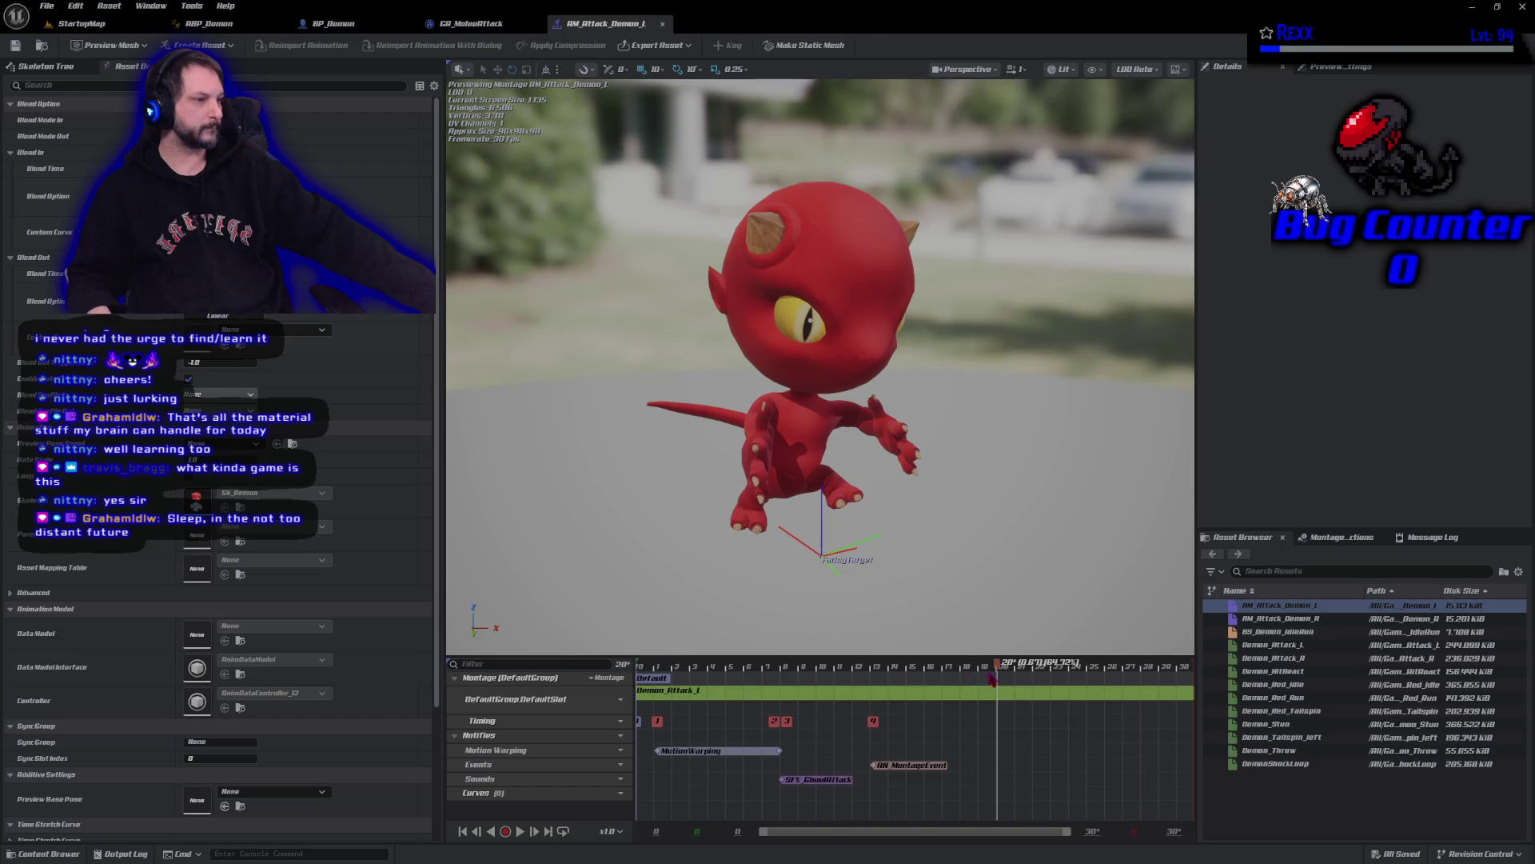
mouse_move(1002, 666)
left_mouse_down()
mouse_move(762, 658)
mouse_move(836, 658)
left_mouse_up()
left_click_drag(836, 660, 837, 662)
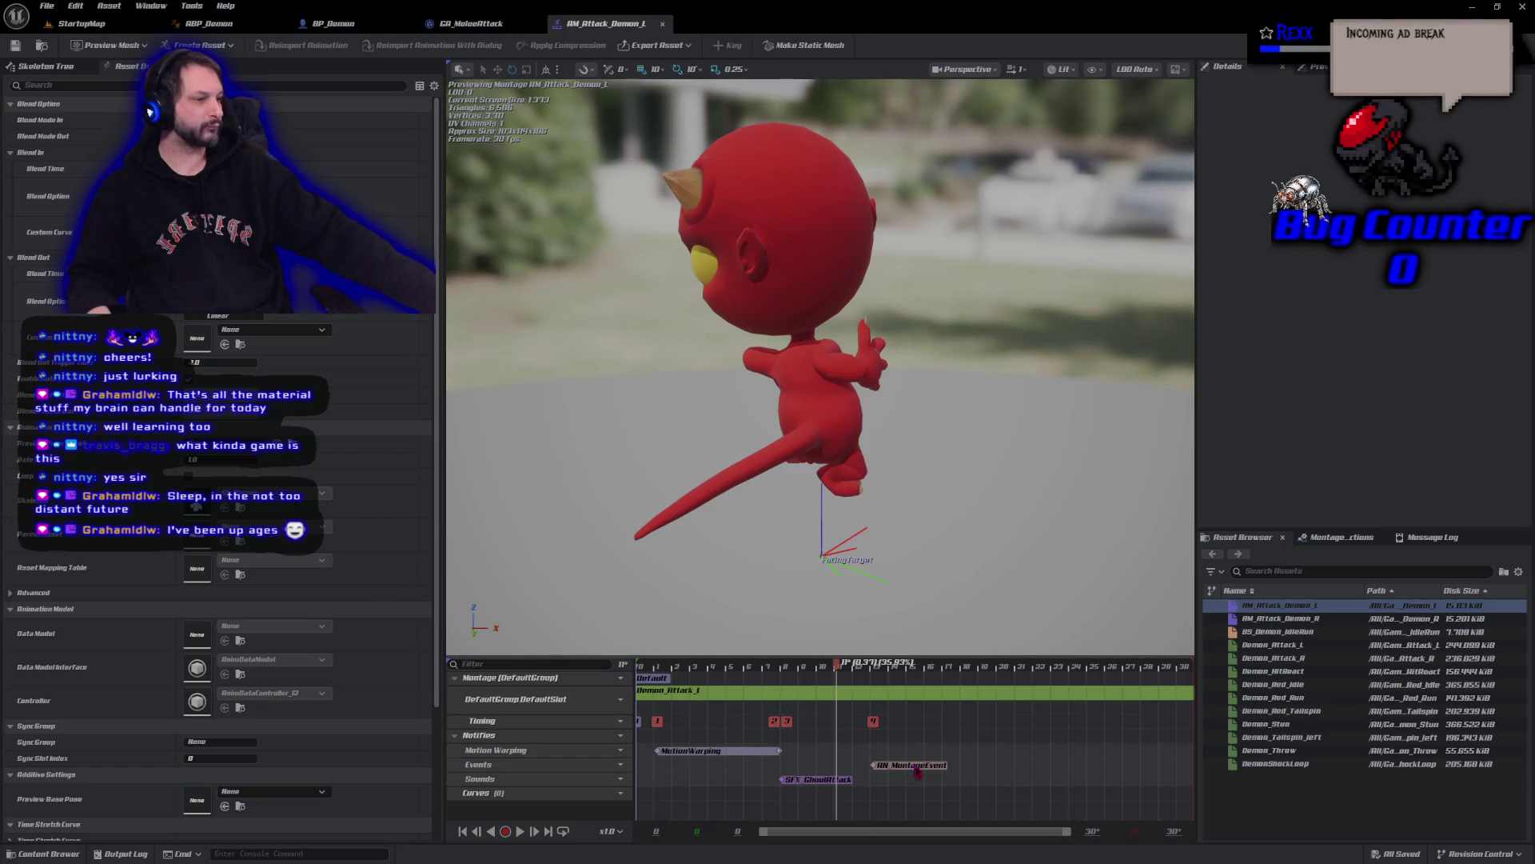
left_click_drag(907, 770, 864, 776)
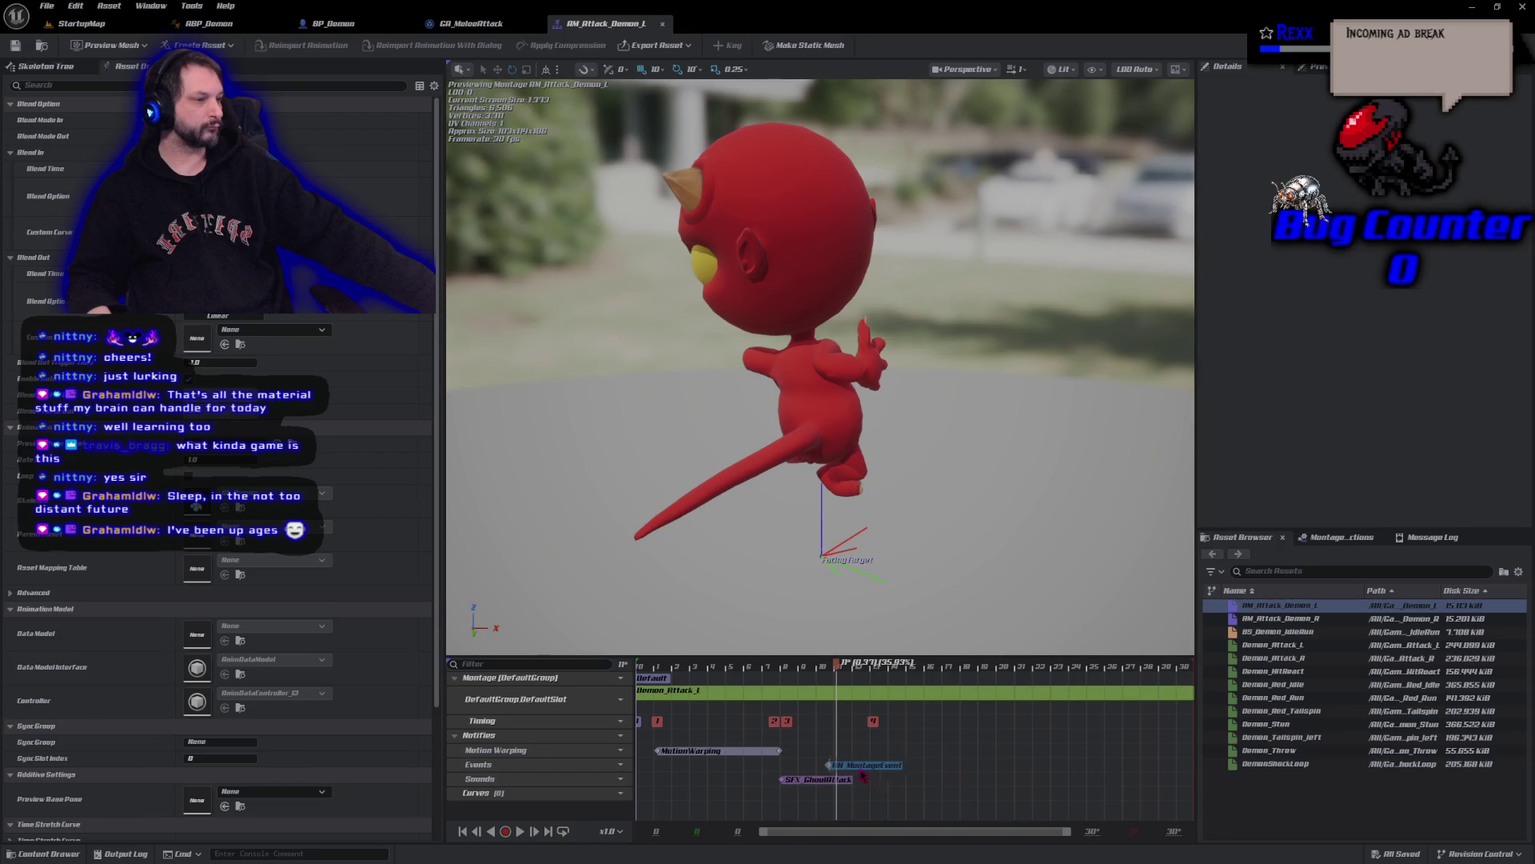